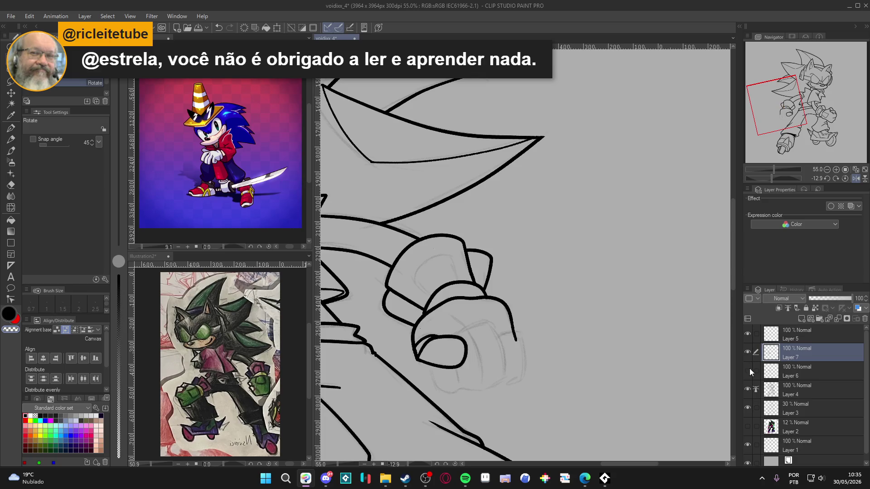
Remove the extra Layer 7, set the G-pen to size 10, and save the drawing.
key("ctrl+z")
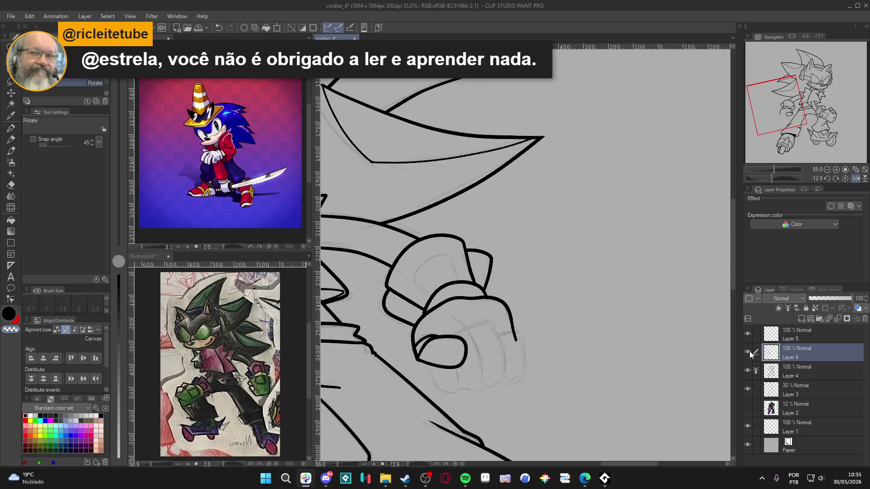
scroll(587, 404, "up", 2)
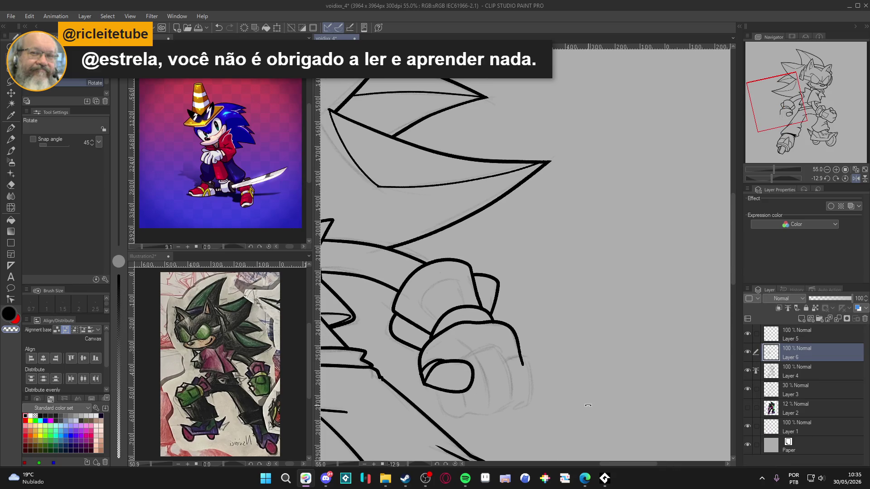
key("ctrl+y")
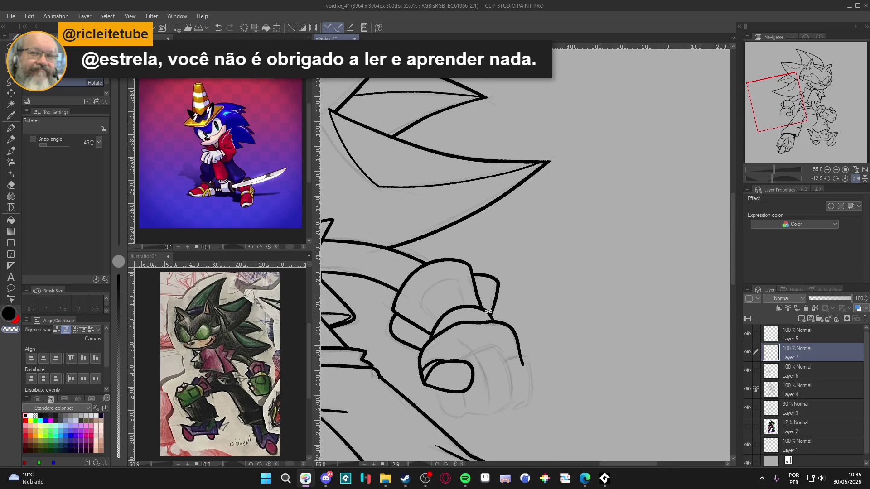
key("p")
key("bracketleft")
key("bracketleft")
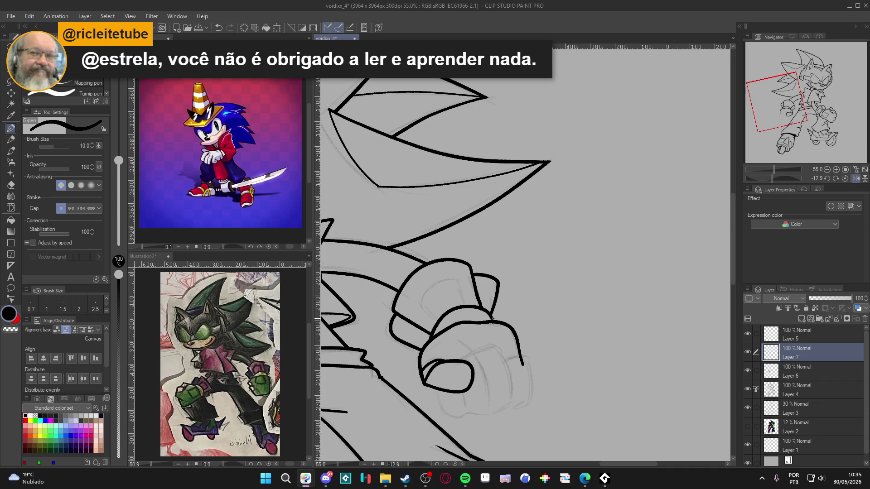
key("ctrl+s")
Touch up the fist's ink outline with a short G-pen stroke on the rotated canvas.
mouse_move(505, 365)
left_mouse_down()
mouse_move(566, 317)
mouse_move(588, 254)
left_mouse_up()
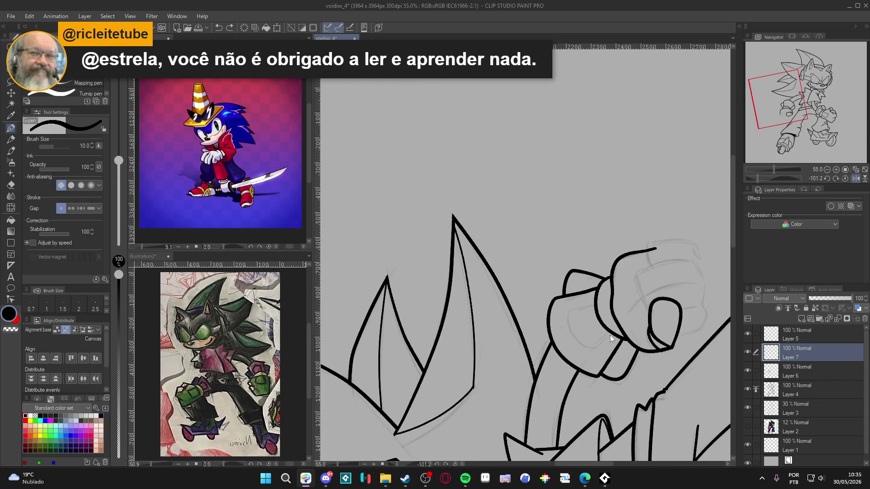
mouse_move(616, 327)
left_mouse_down()
mouse_move(589, 353)
mouse_move(570, 335)
mouse_move(569, 312)
mouse_move(590, 303)
left_mouse_up()
key("e")
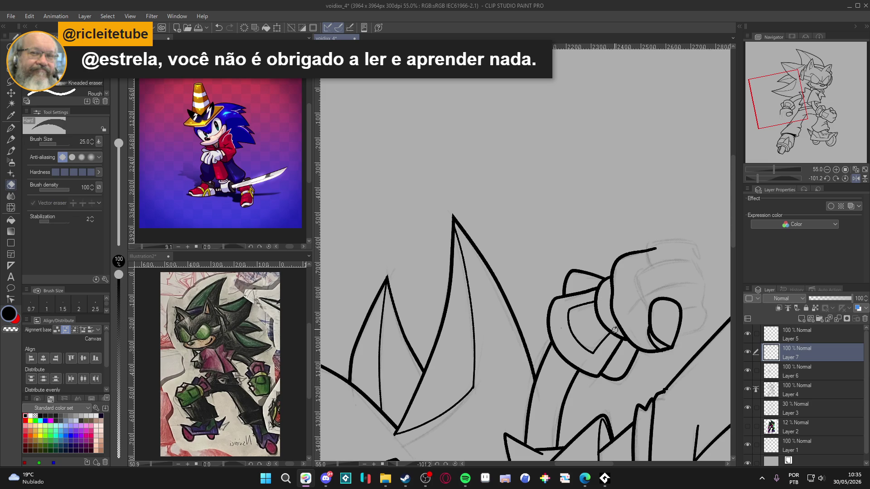
key("p")
left_click_drag(675, 340, 596, 387)
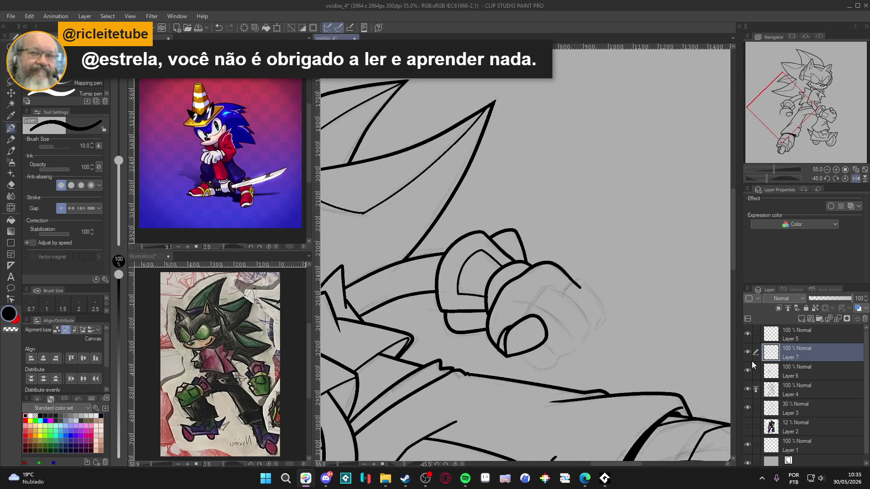
key("ctrl+z")
left_click_drag(540, 335, 530, 345)
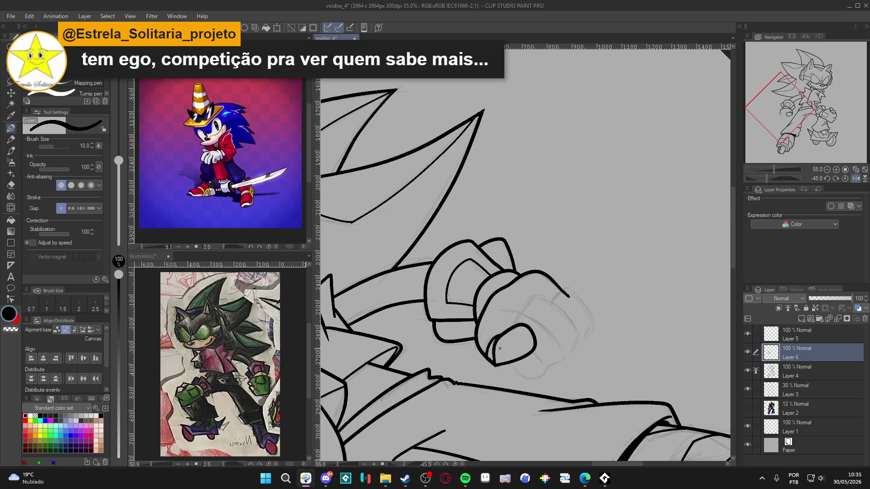
Trim the overshooting stroke end beside the fist with the Kneaded eraser.
key("e")
left_click_drag(570, 298, 564, 294)
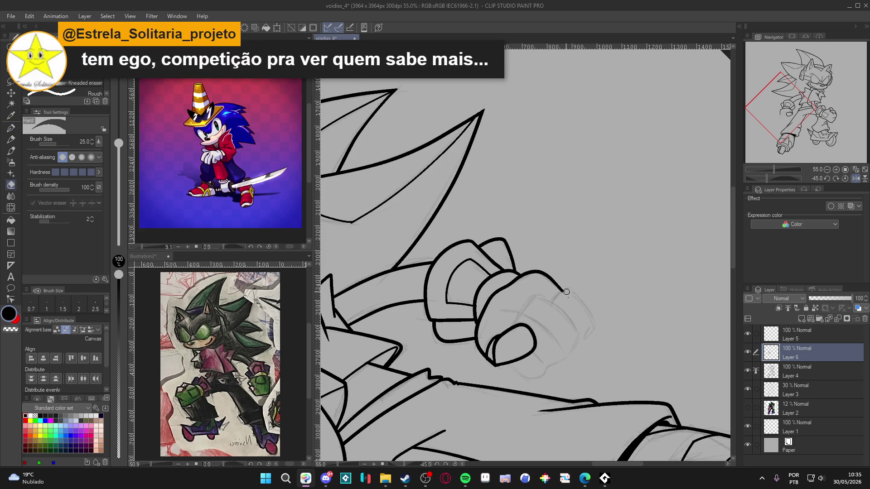
key("p")
left_click_drag(598, 363, 589, 352)
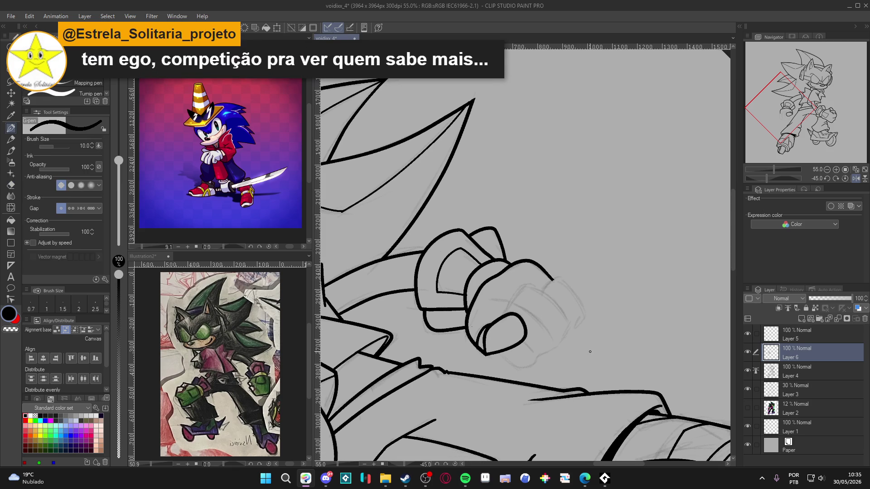
Toggle Layer 6 off and on to compare the hand, with the canvas turned upright.
left_click(747, 352)
left_click(747, 352)
left_click_drag(671, 384, 653, 388)
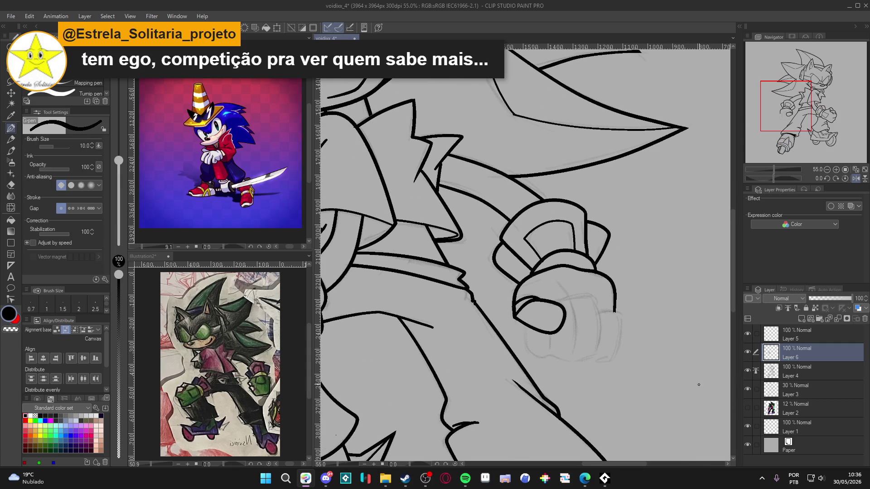
left_click(747, 352)
left_click(748, 352)
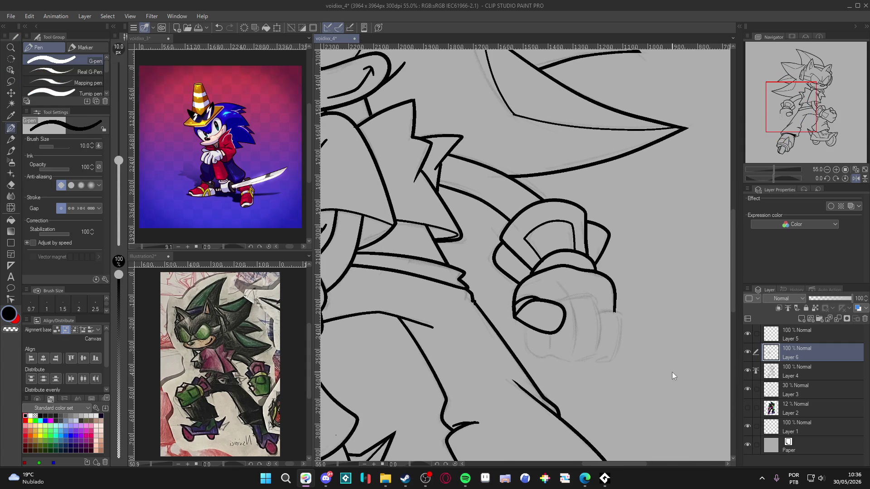
Add a new Layer 7 and draw a hooked stroke below the fist at pen size 15.
key("ctrl+shift+n")
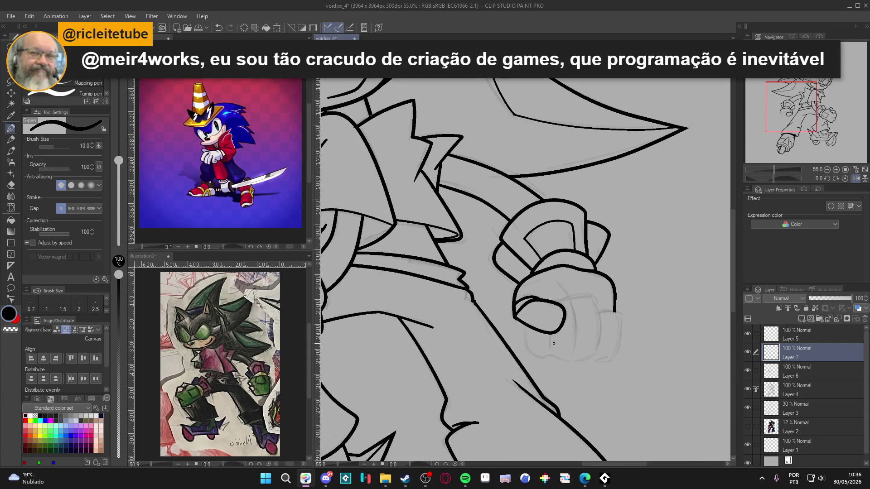
key("bracketright")
key("bracketright")
left_click_drag(556, 360, 562, 361)
key("ctrl+s")
key("ctrl+z")
mouse_move(529, 314)
left_mouse_down()
mouse_move(533, 356)
mouse_move(578, 361)
mouse_move(597, 360)
mouse_move(604, 326)
mouse_move(592, 296)
mouse_move(563, 300)
mouse_move(627, 319)
mouse_move(623, 351)
mouse_move(597, 359)
left_mouse_up()
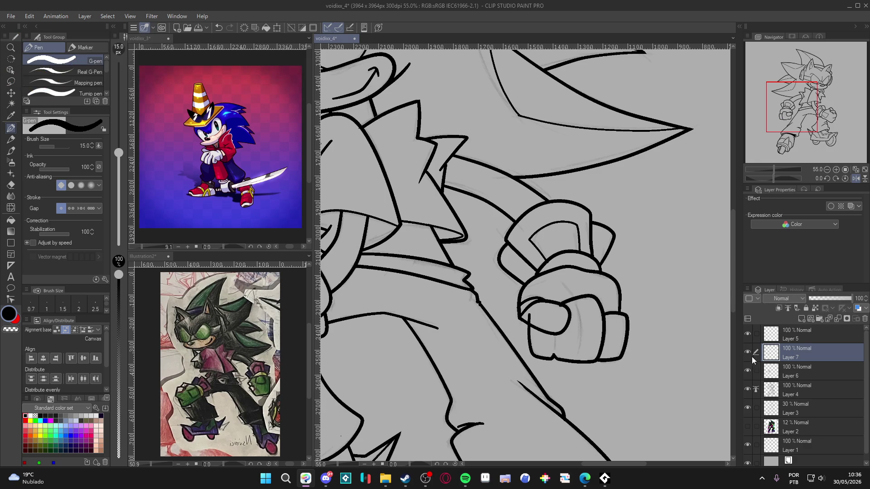
Delete Layer 7 to return to Layer 6 and set the G-pen to 10 px.
key("e")
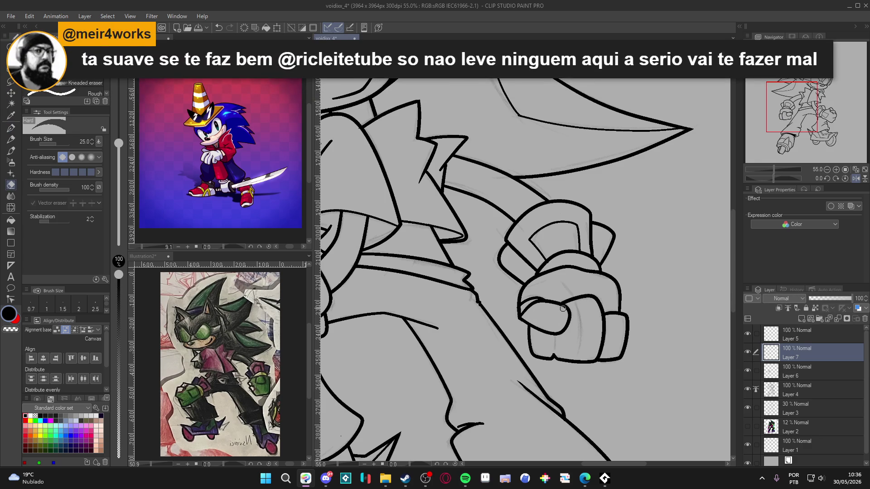
key("ctrl+z")
key("w")
left_click(605, 324)
key("ctrl+d")
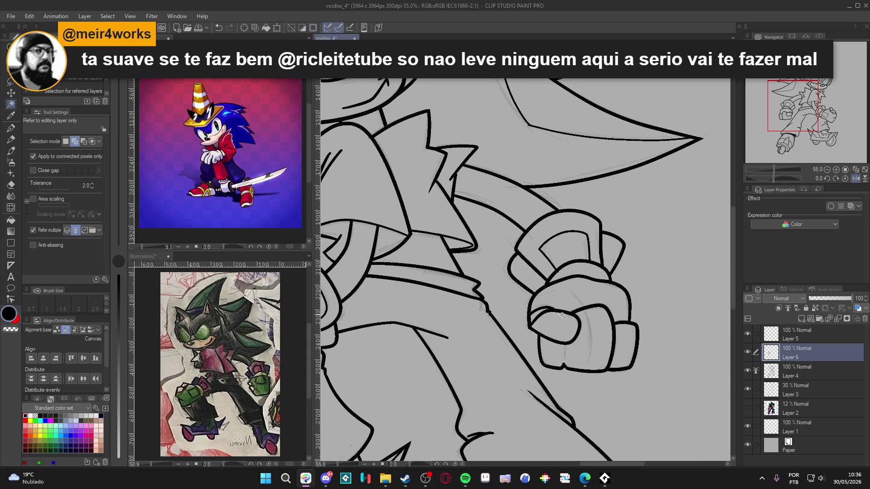
key("p")
key("bracketleft")
key("bracketleft")
Draw a clean vertical line dividing the fist's fingers, redoing it until it sits right.
left_click_drag(586, 308, 593, 371)
key("ctrl+z")
left_click_drag(589, 309, 593, 370)
key("ctrl+z")
left_click_drag(585, 305, 593, 371)
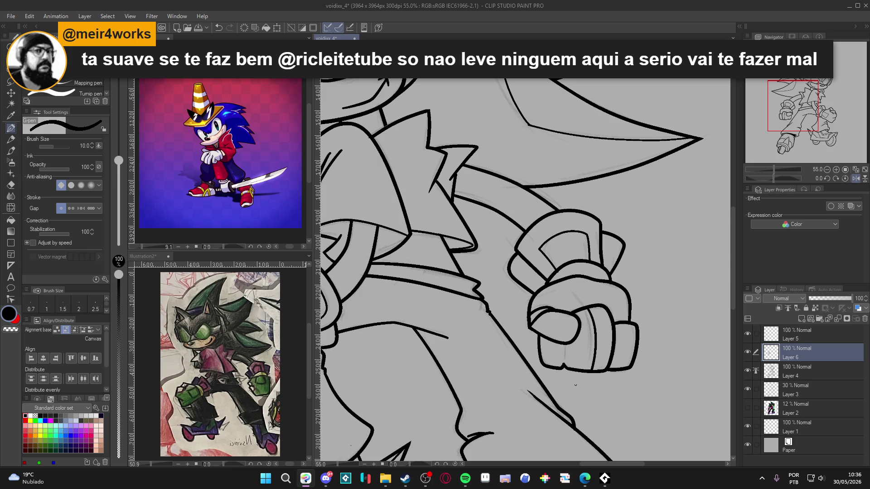
left_click_drag(565, 345, 564, 365)
key("ctrl+z")
Extend the glove band's top edge leftward, then reset the canvas rotation upright.
left_click_drag(677, 243, 588, 297)
key("w")
left_click(589, 299)
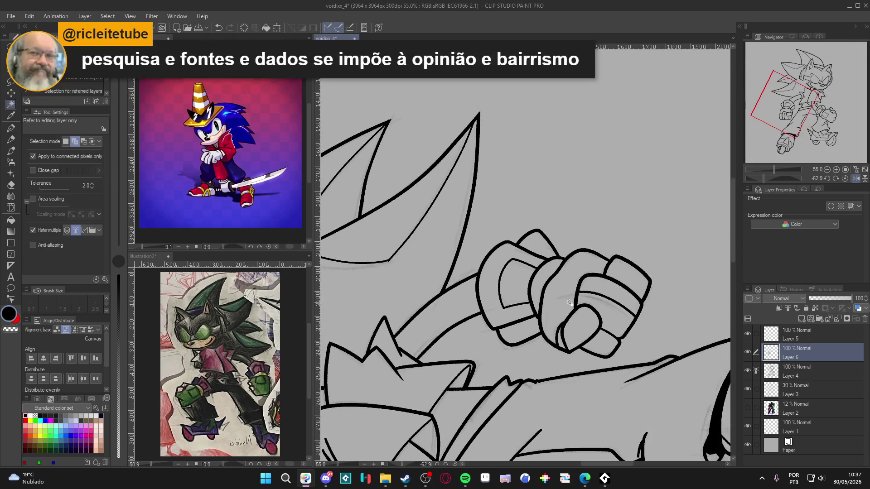
key("ctrl+d")
key("p")
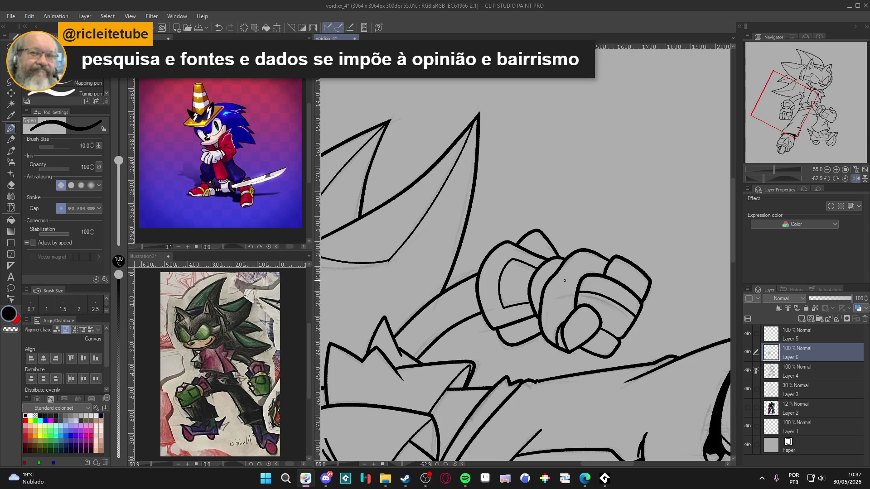
left_click_drag(580, 296, 552, 302)
key("ctrl+@")
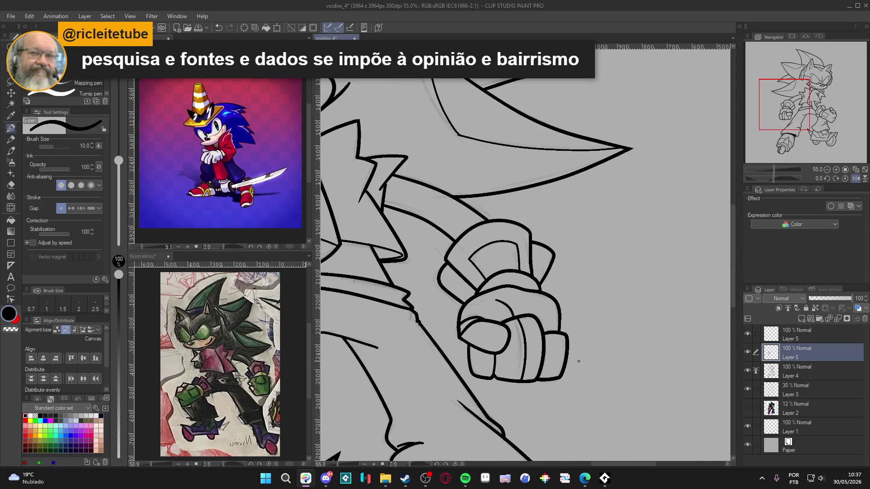
Zoom out to show the whole character down to the skates, and save.
scroll(578, 361, "down", 5)
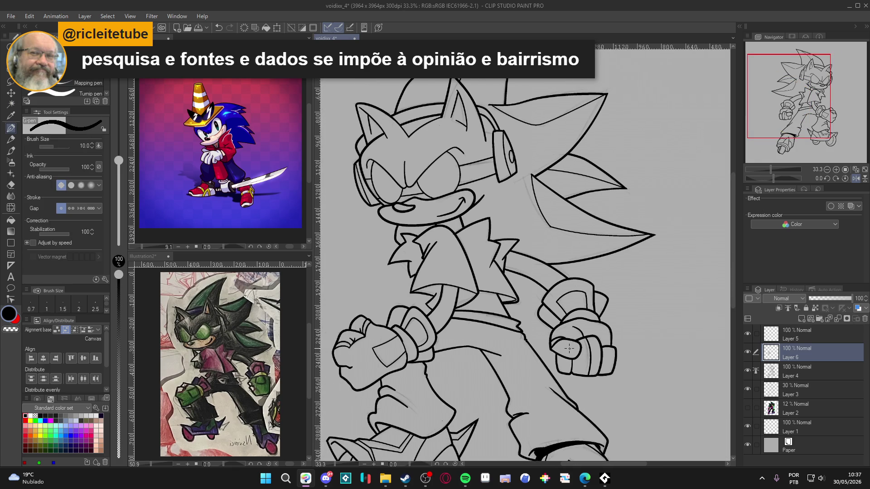
left_click_drag(534, 344, 507, 282)
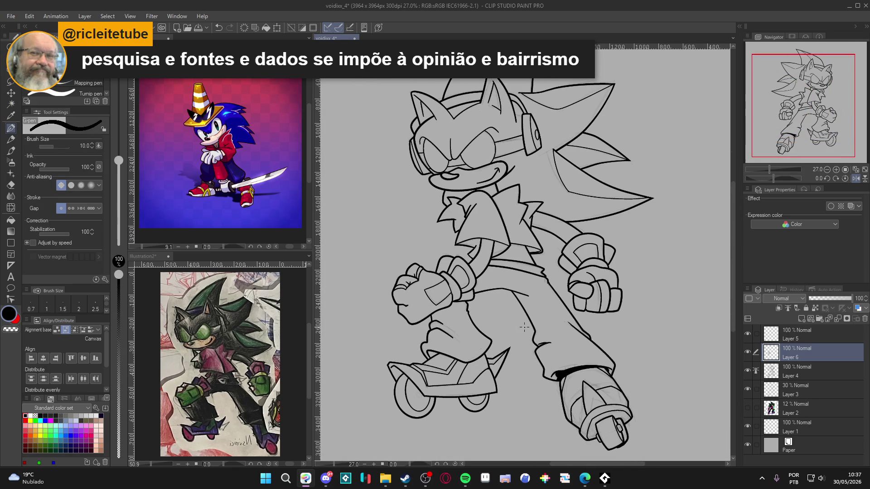
scroll(514, 331, "down", 3)
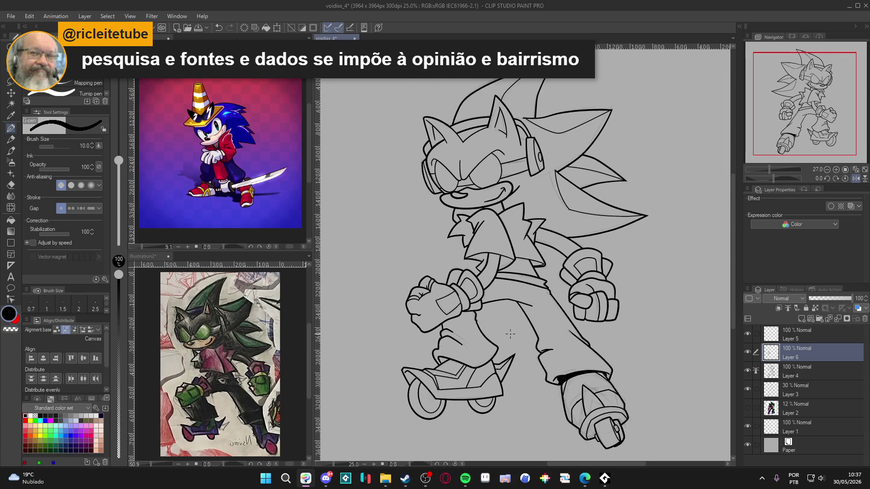
key("ctrl+s")
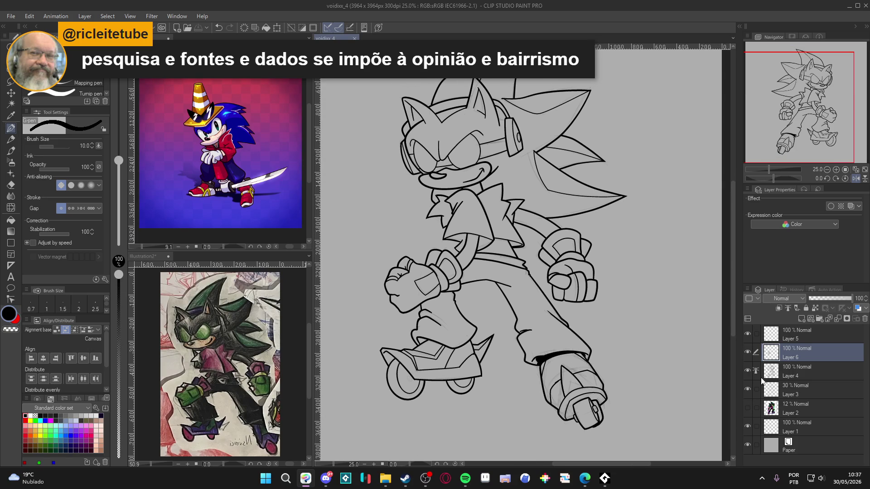
Check Layers 6 and 4 by toggling visibility, then merge Layer 6 into Layer 4.
left_click(748, 352)
left_click(748, 353)
left_click(748, 370)
left_click(748, 370)
key("ctrl+e")
Save the merged line art and centre the whole character in view.
key("g")
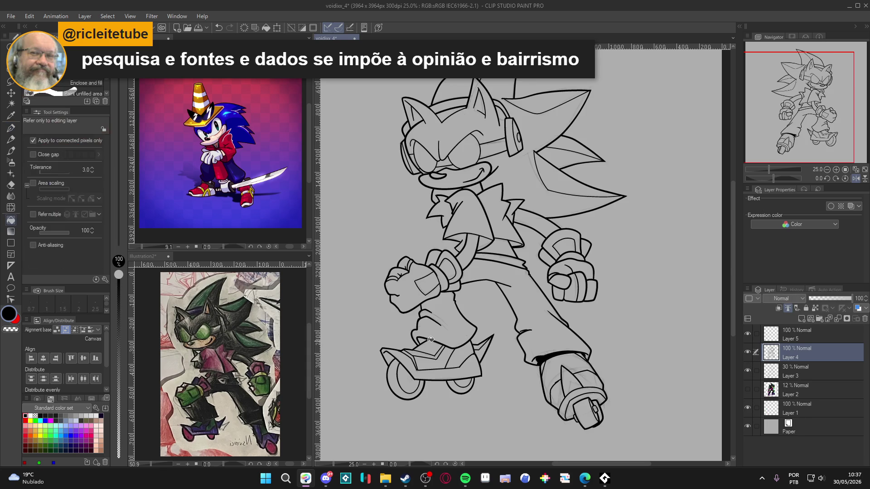
scroll(414, 340, "up", 3)
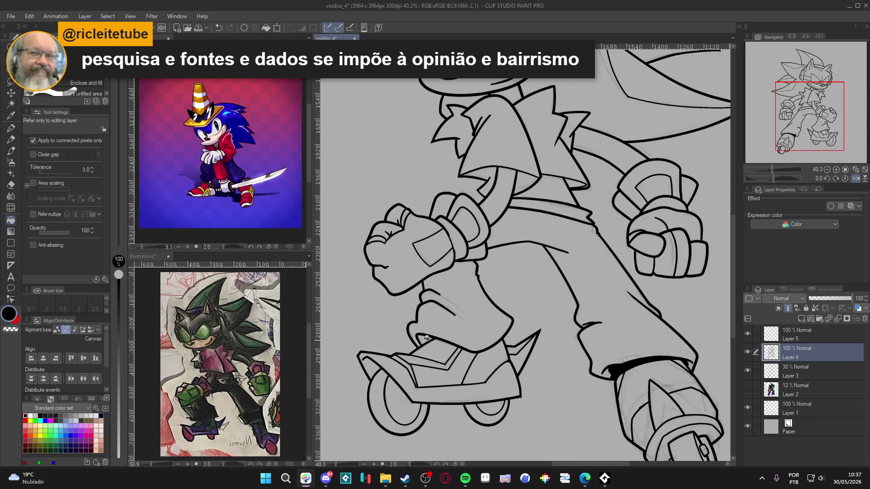
scroll(434, 342, "down", 2)
scroll(449, 353, "up", 2)
scroll(466, 365, "down", 3)
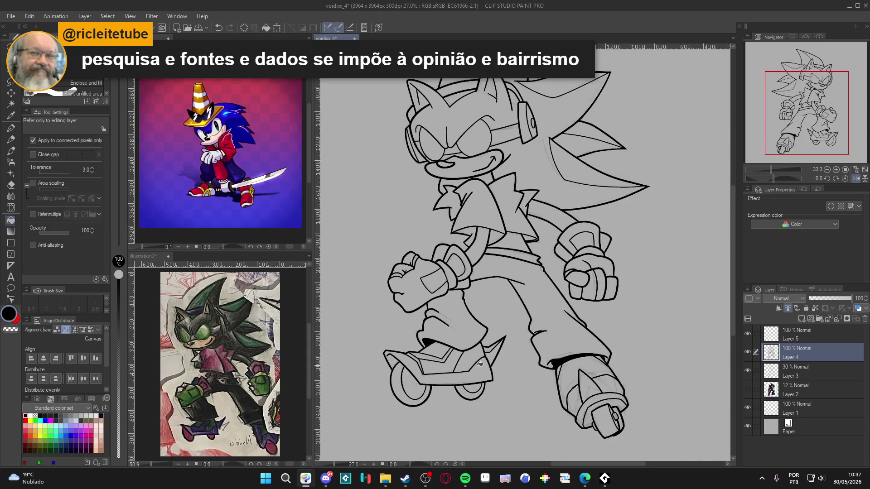
key("ctrl+s")
scroll(488, 366, "down", 2)
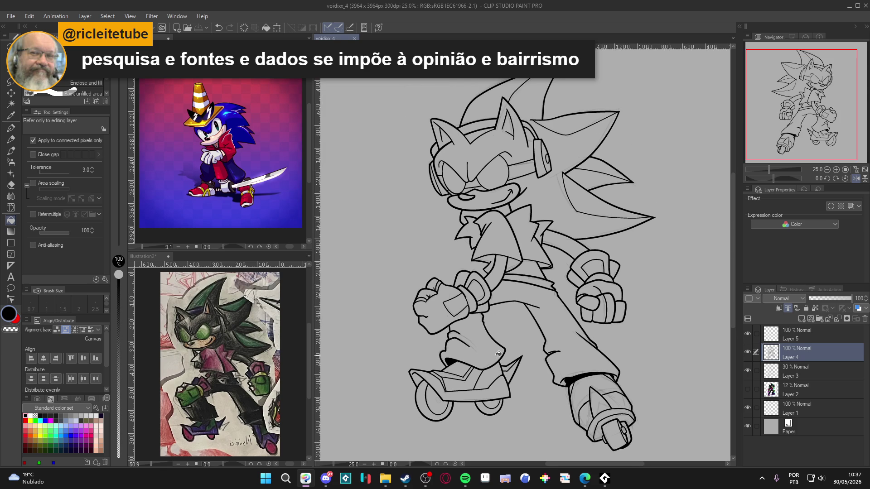
left_click_drag(485, 341, 497, 348)
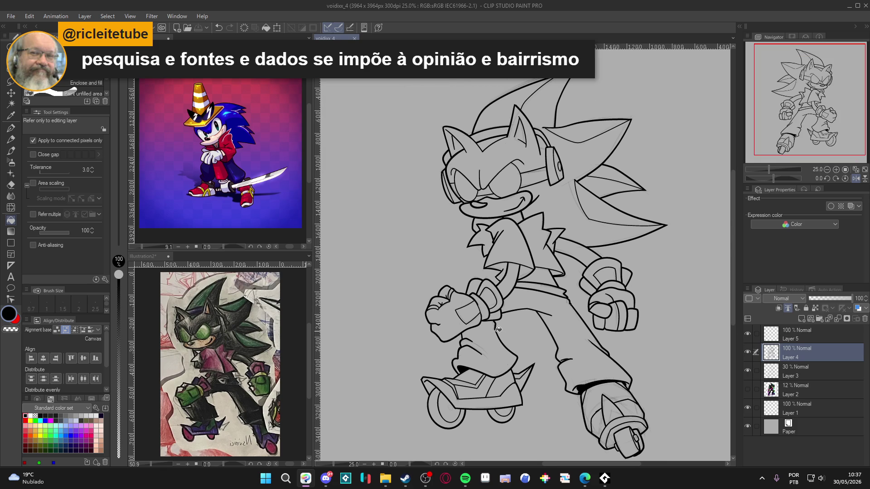
left_click(428, 479)
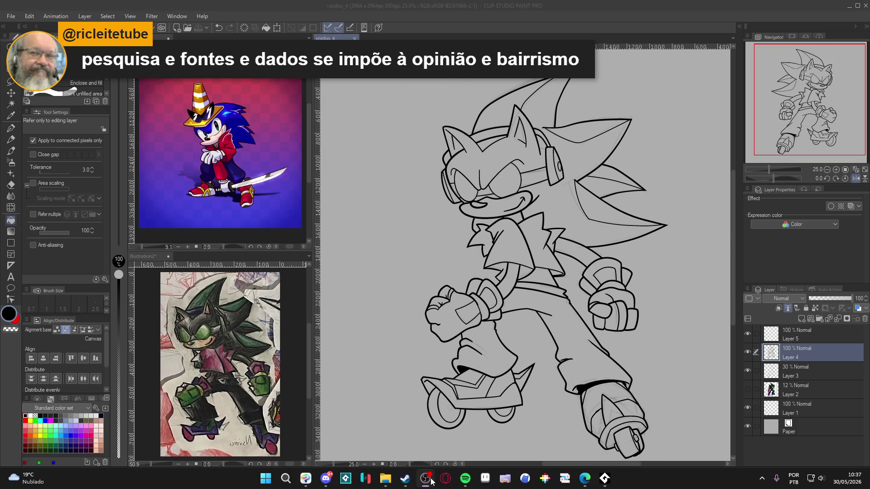
left_click(429, 480)
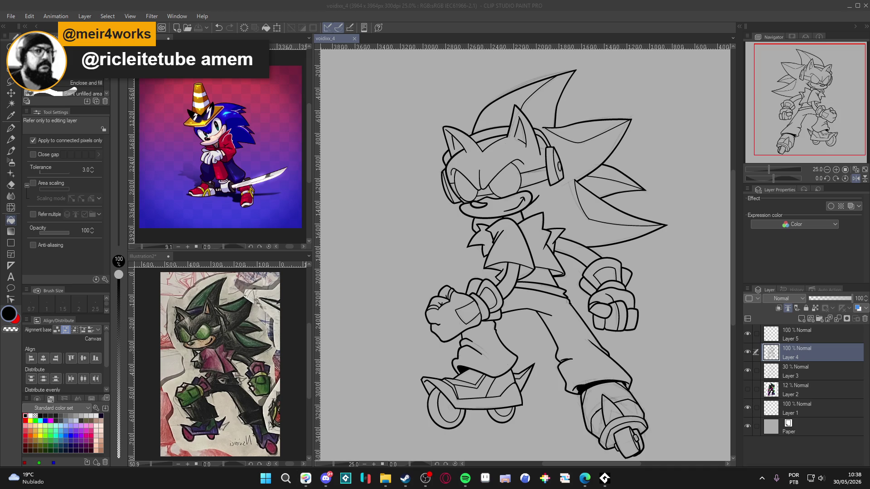
key("super+d")
key("super+d")
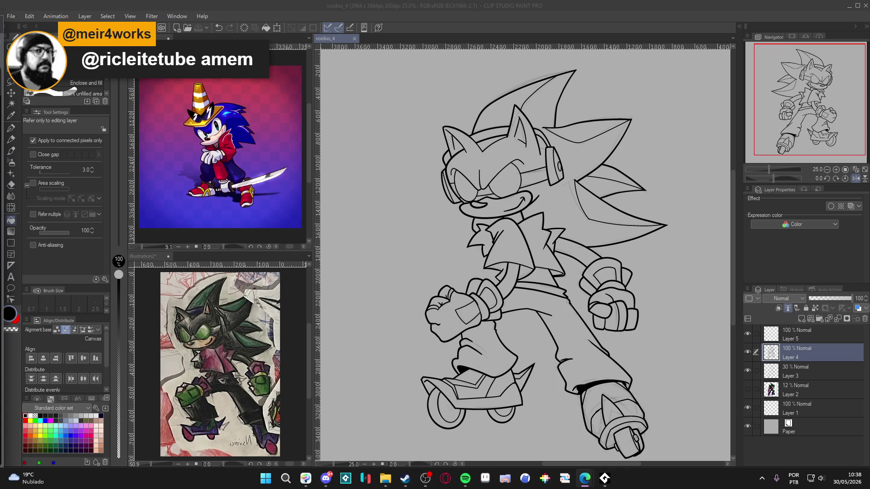
Show Layer 1, hide the Layer 3 sketch, and nudge the figure slightly down and right.
left_click(551, 200)
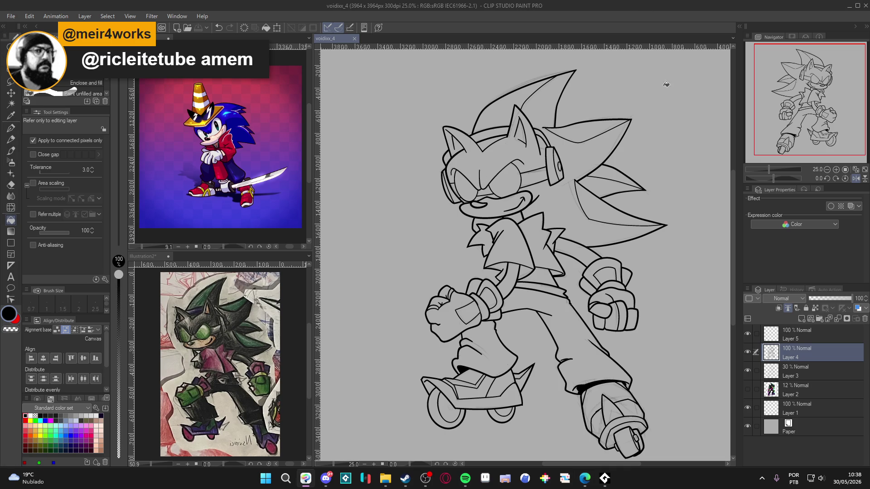
left_click(748, 412)
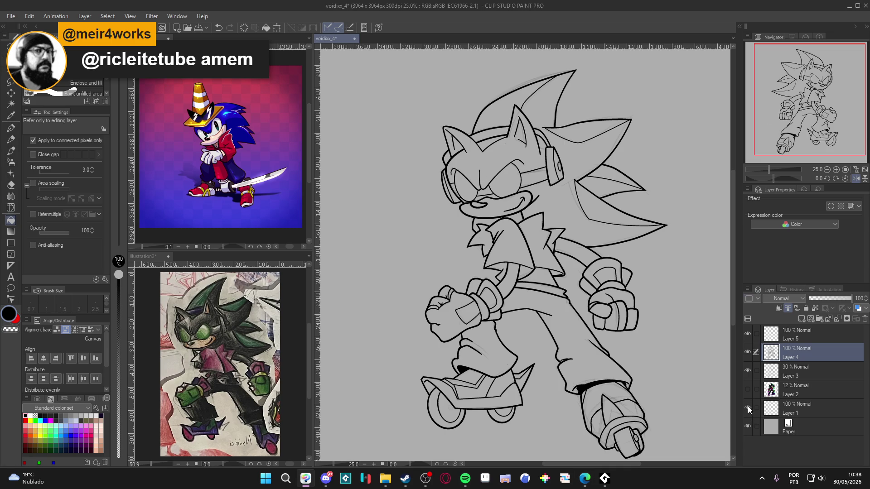
left_click(747, 369)
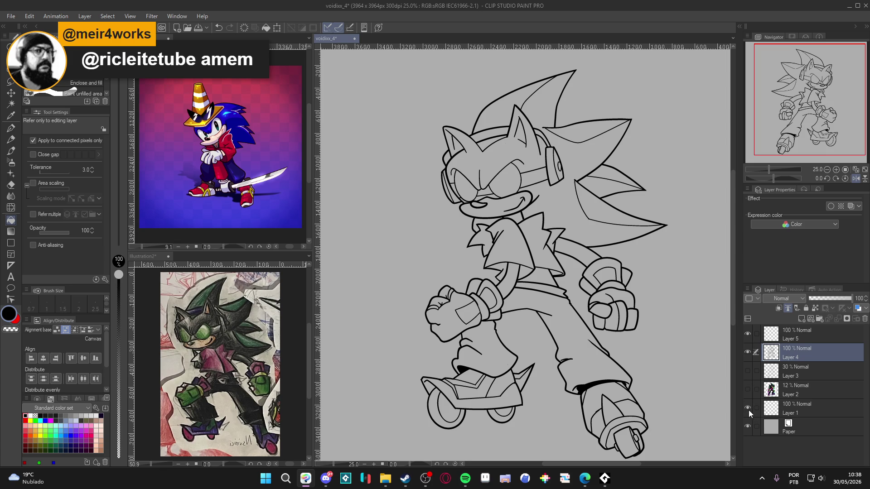
mouse_move(507, 298)
left_mouse_down()
mouse_move(497, 333)
mouse_move(503, 304)
left_mouse_up()
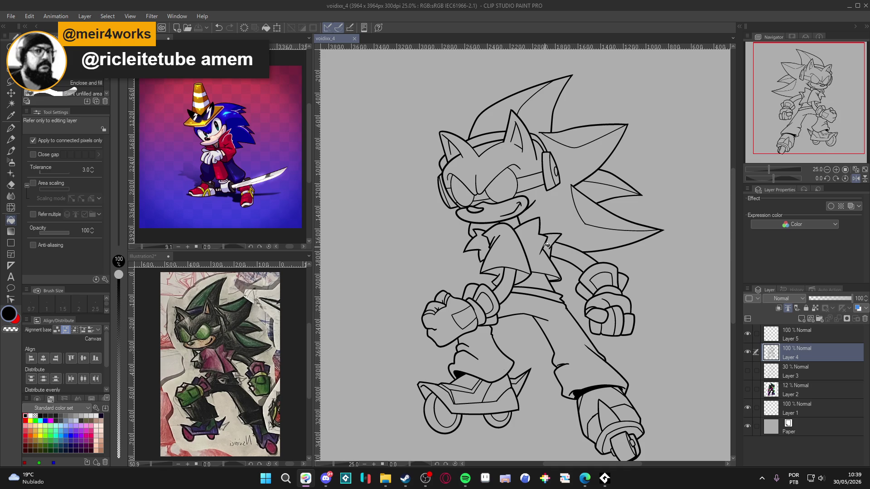
left_click_drag(475, 279, 486, 287)
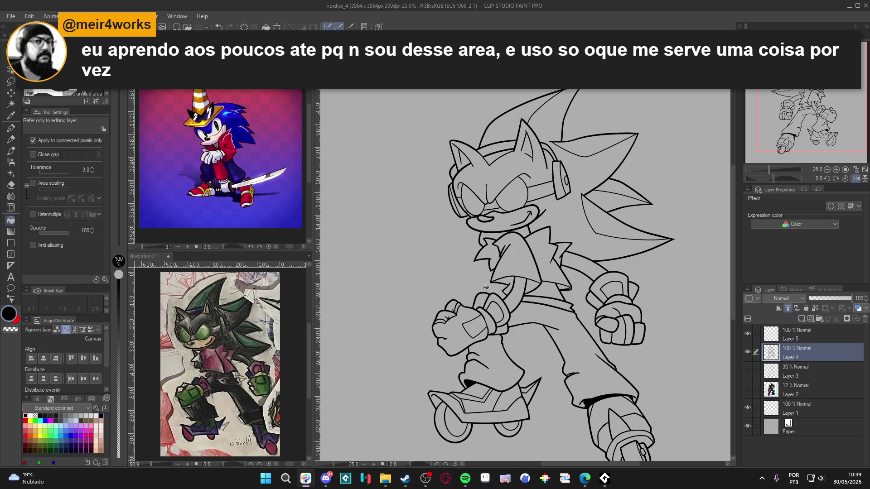
Zoom onto the extended boot and erase its tip with a large eraser.
mouse_move(475, 282)
left_mouse_down()
mouse_move(444, 264)
mouse_move(444, 241)
left_mouse_up()
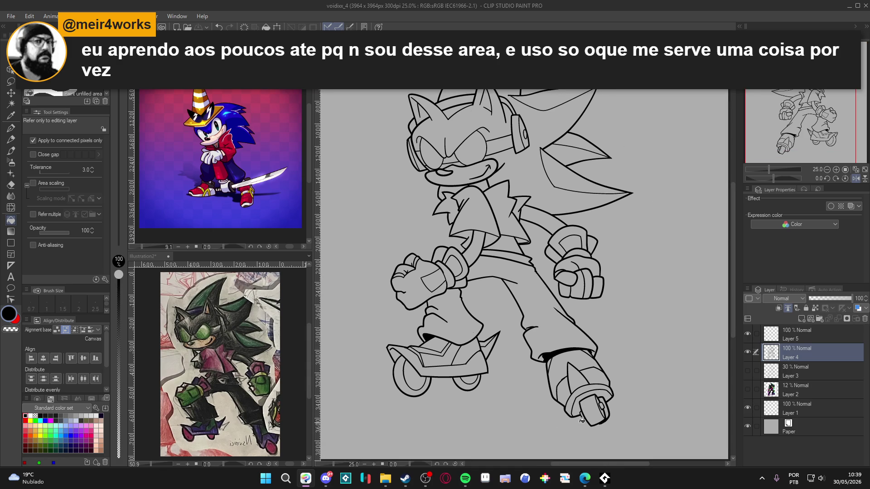
scroll(582, 420, "up", 2)
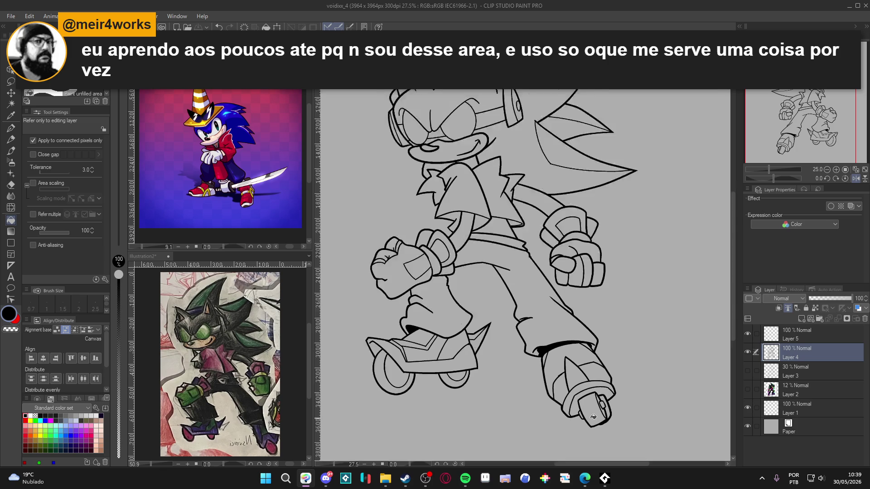
mouse_move(599, 414)
left_mouse_down()
mouse_move(597, 378)
mouse_move(589, 385)
left_mouse_up()
scroll(624, 369, "up", 1)
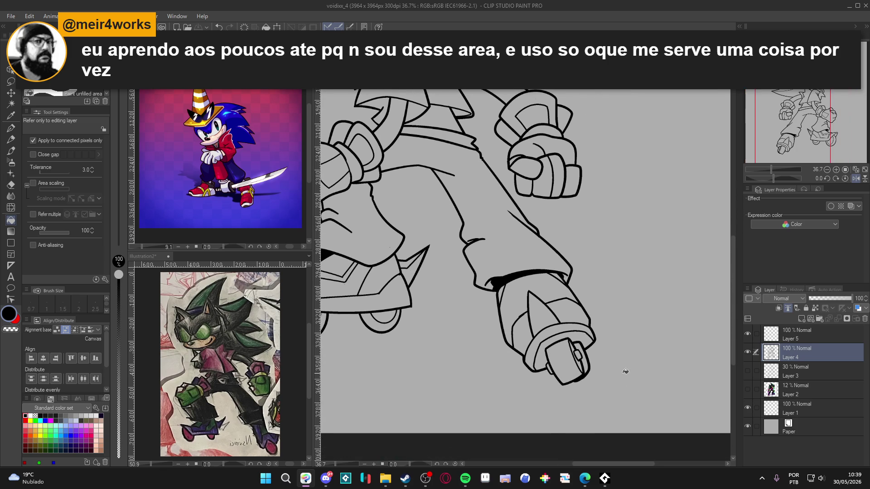
key("e")
key("bracketright")
key("bracketright")
key("bracketright")
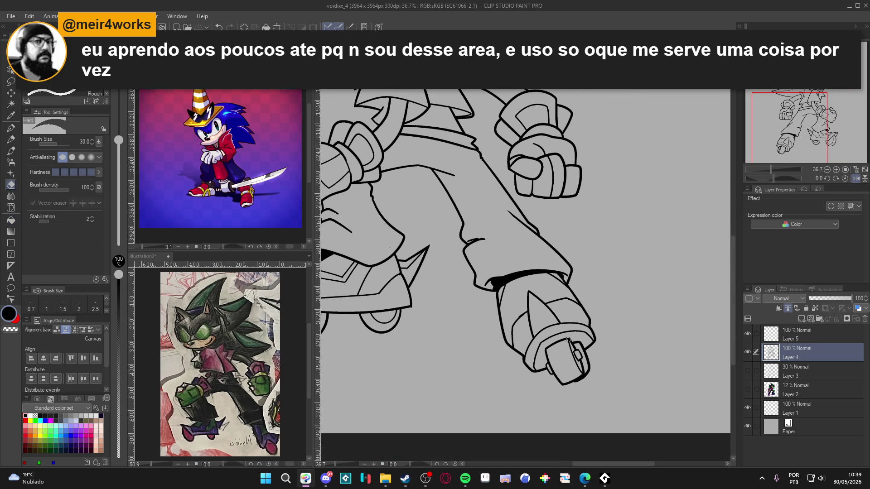
left_click(568, 349)
mouse_move(568, 347)
left_mouse_down()
mouse_move(553, 350)
mouse_move(552, 362)
mouse_move(563, 376)
mouse_move(573, 351)
mouse_move(580, 365)
mouse_move(565, 362)
left_mouse_up()
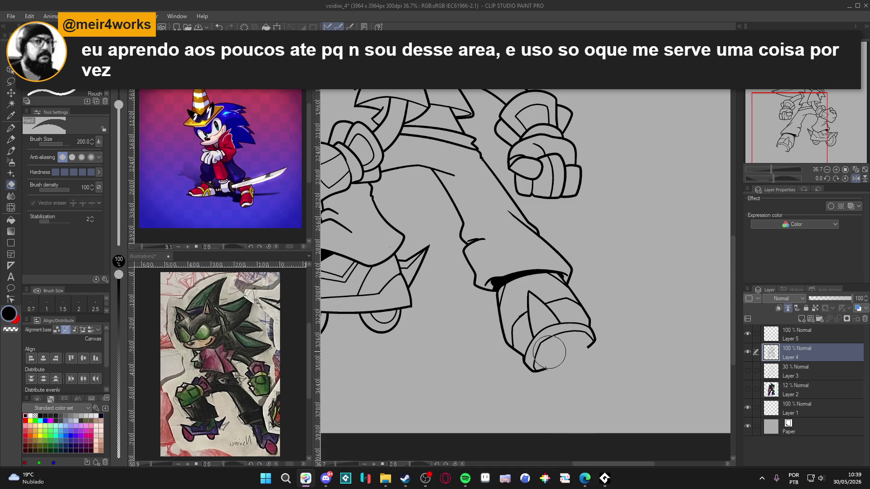
Draw a closed, elongated oval wheel below the leg cuff with the G-pen.
key("p")
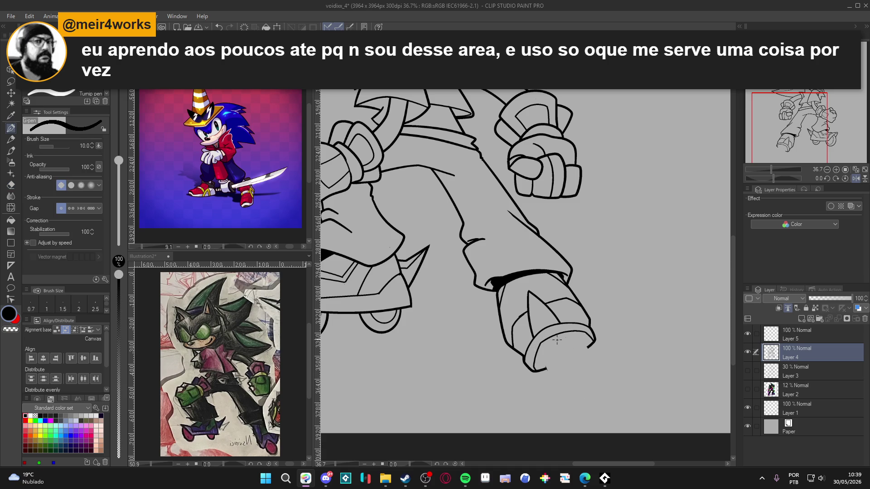
left_click_drag(565, 354, 636, 332)
key("bracketright")
key("bracketright")
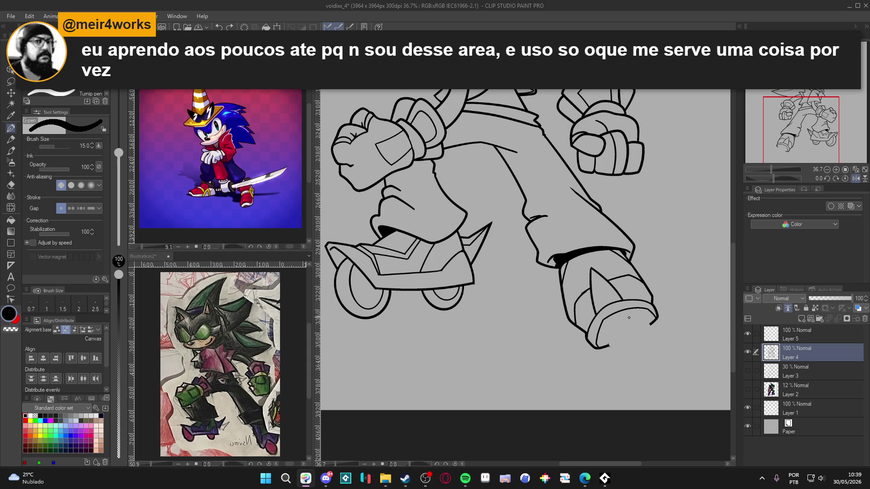
key("e")
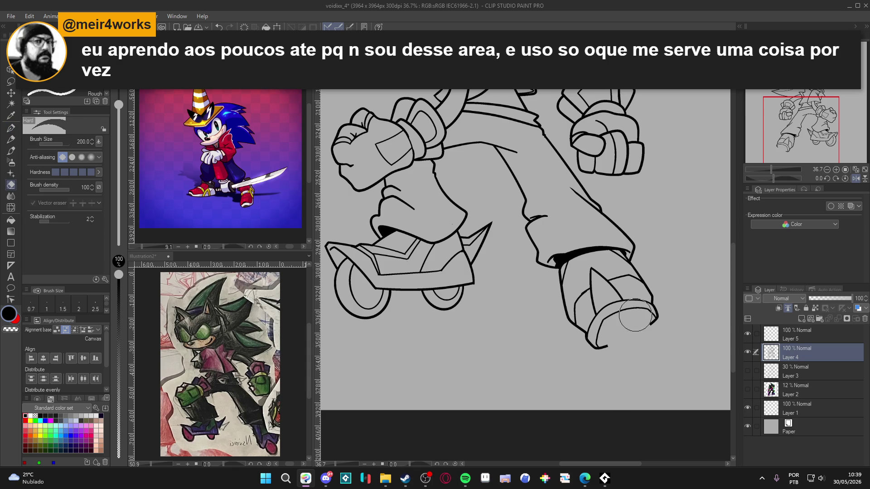
key("p")
key("bracketleft")
key("bracketleft")
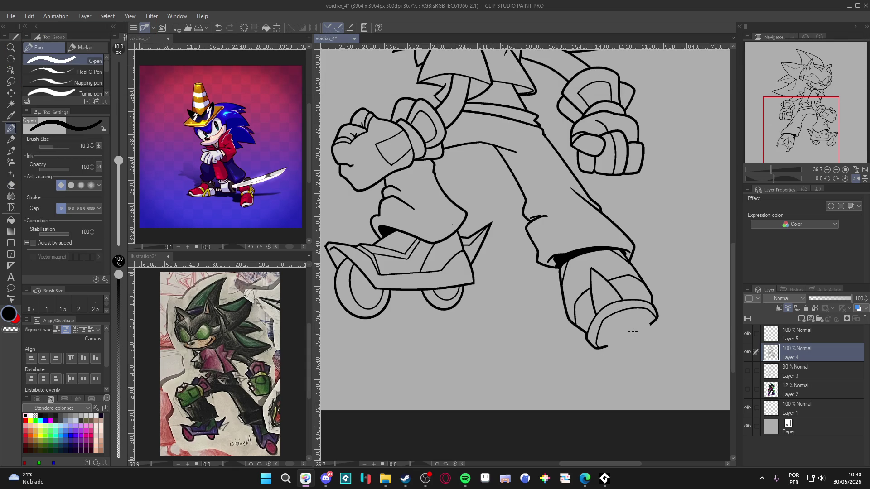
left_click_drag(613, 323, 629, 328)
key("ctrl+z")
mouse_move(612, 323)
left_mouse_down()
mouse_move(629, 358)
mouse_move(647, 360)
mouse_move(641, 335)
mouse_move(620, 313)
mouse_move(611, 328)
left_mouse_up()
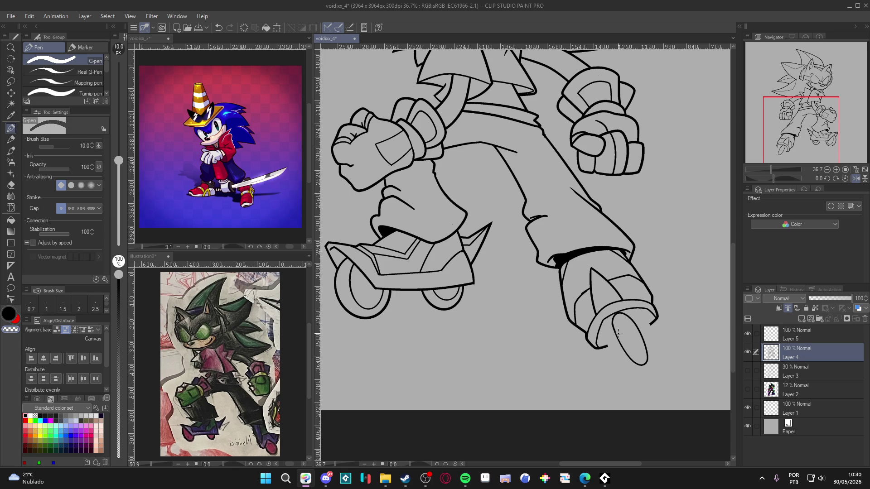
left_click_drag(647, 352, 649, 362)
Draw an inner ring inside the oval wheel.
key("w")
left_click(633, 343)
key("ctrl+d")
key("p")
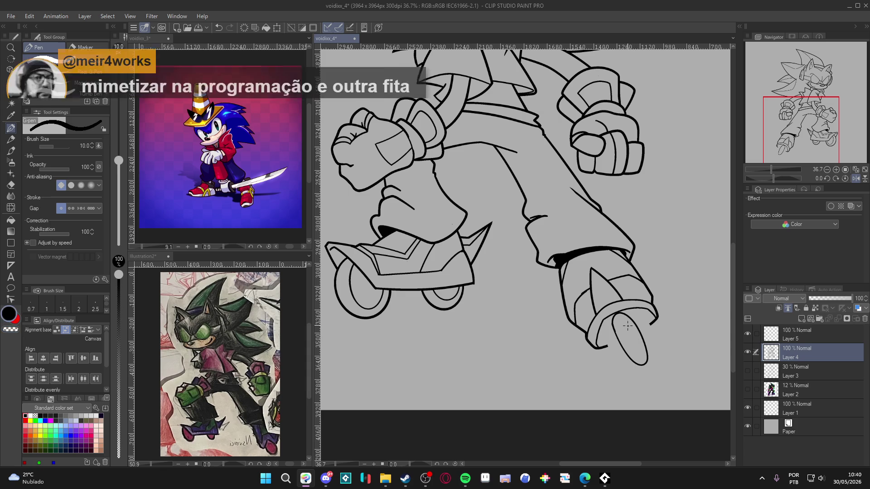
mouse_move(625, 321)
left_mouse_down()
mouse_move(641, 354)
mouse_move(625, 325)
left_mouse_up()
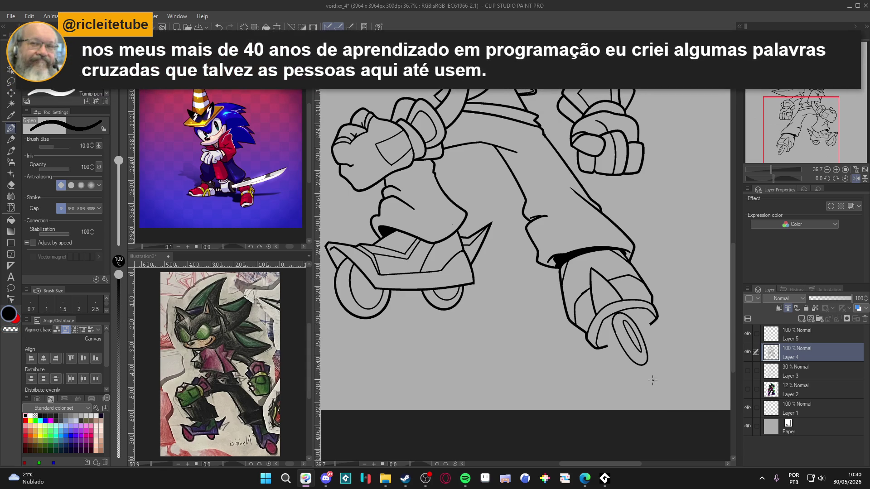
left_click_drag(670, 375, 660, 378)
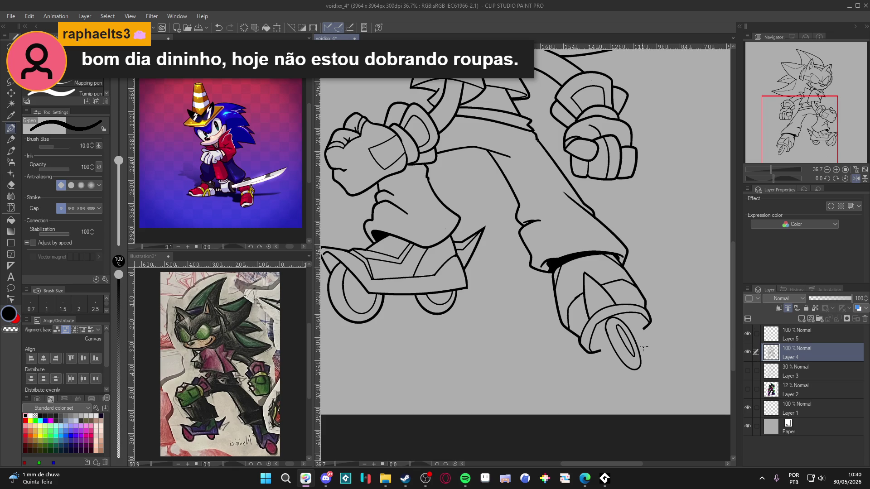
key("w")
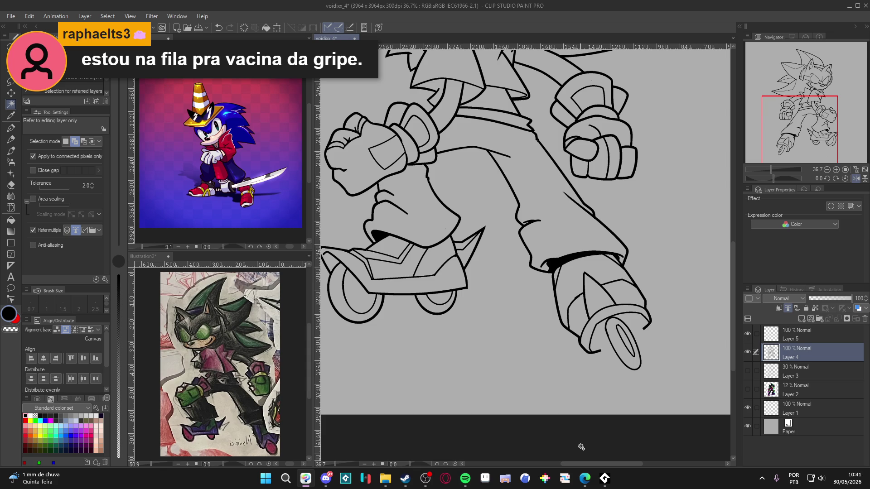
Lasso the oval wheel, copy-paste it to a new layer, and move the copy right.
key("m")
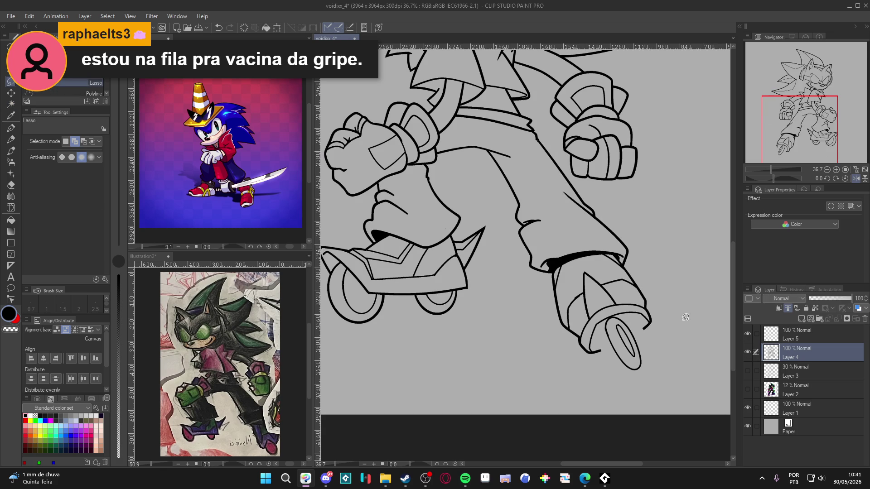
mouse_move(612, 316)
left_mouse_down()
mouse_move(603, 335)
mouse_move(651, 370)
mouse_move(636, 320)
mouse_move(619, 313)
left_mouse_up()
key("ctrl+c")
key("ctrl+v")
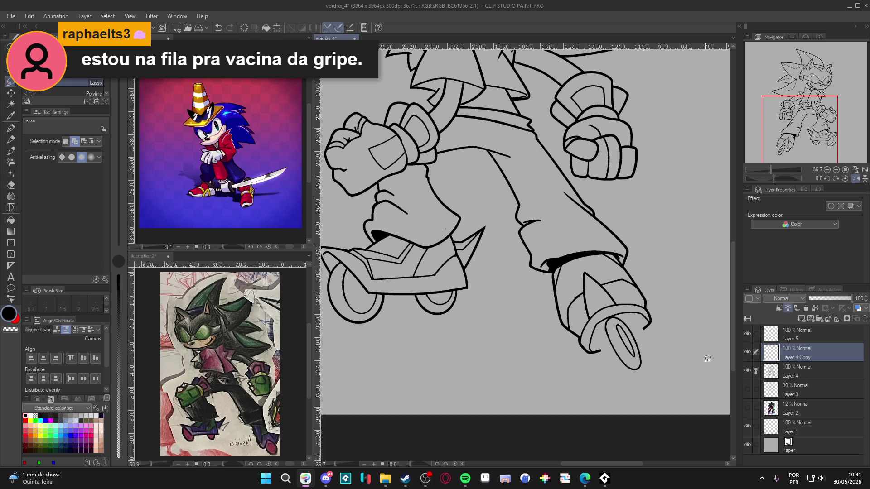
key("k")
left_click_drag(636, 354, 651, 353)
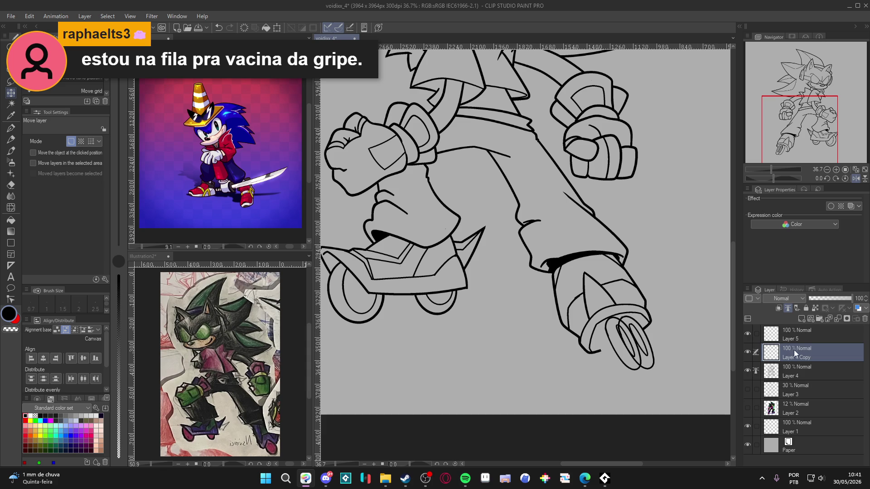
Scale the copied wheel down to 77%, nudge it down-right, and confirm.
key("e")
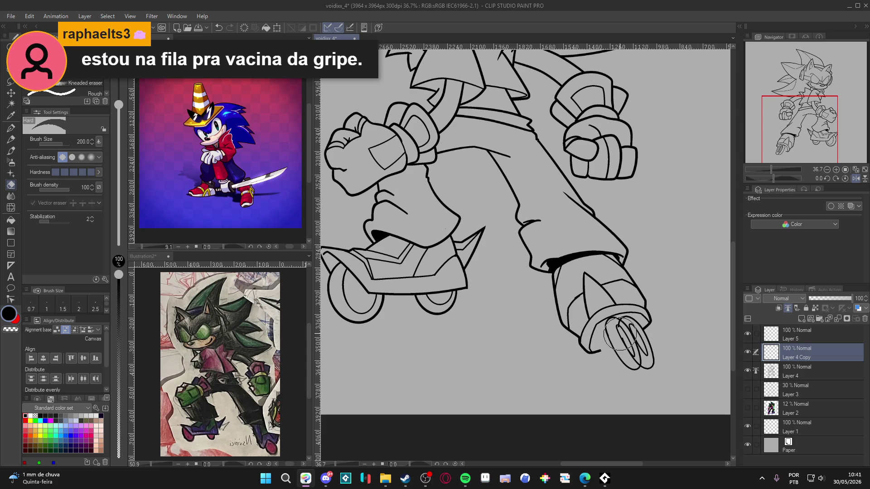
key("bracketleft")
key("bracketleft")
key("bracketleft")
left_click(747, 352)
left_click(748, 352)
key("ctrl+t")
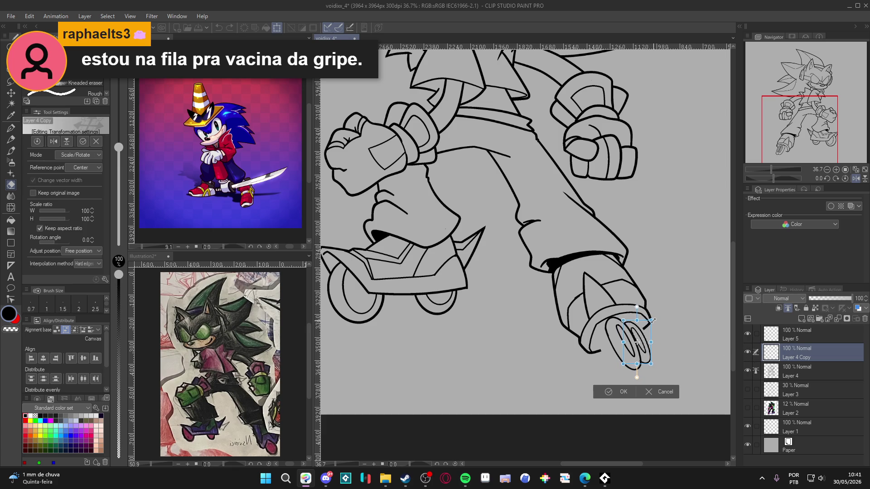
left_click_drag(652, 321, 649, 325)
left_click_drag(648, 355, 651, 358)
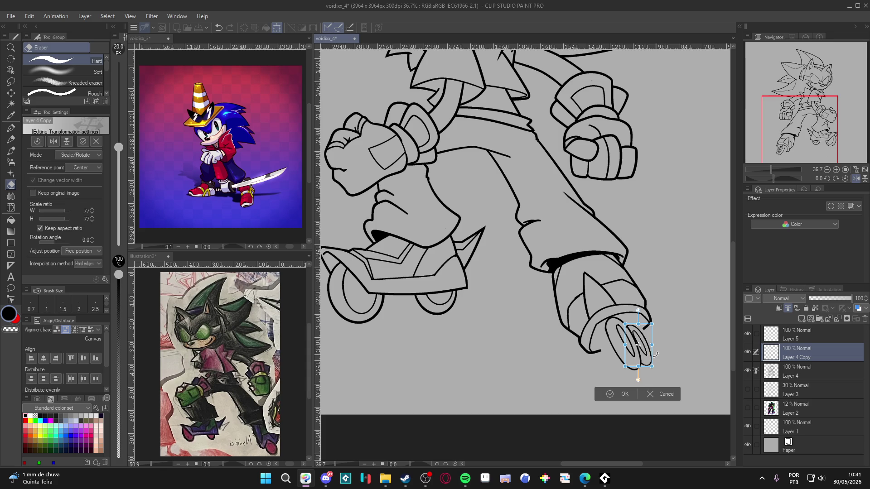
key("Return")
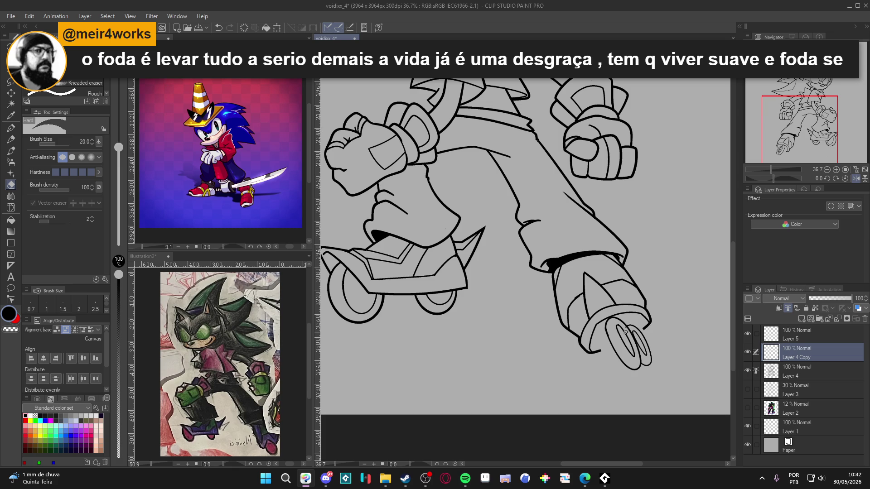
Merge Layer 4 Copy down into Layer 4.
key("c")
key("ctrl+e")
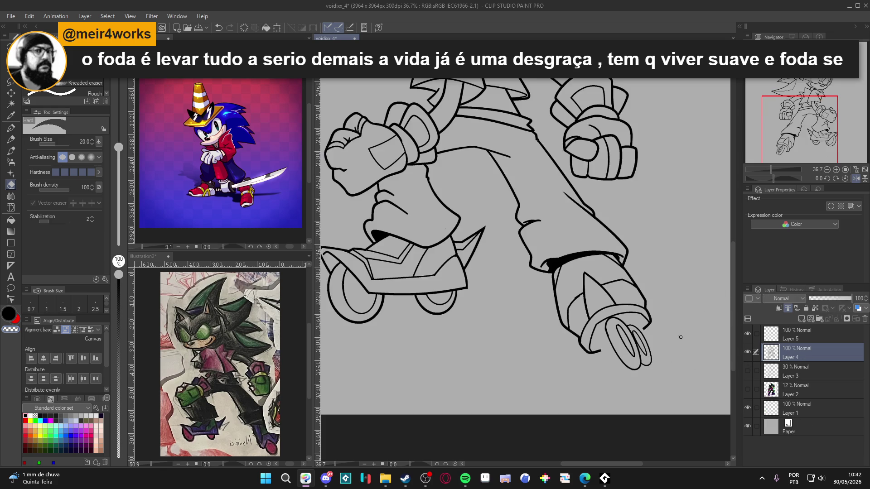
key("w")
left_click(687, 339)
key("ctrl+d")
key("p")
At pen size 15, add dark marks at the skate tip and along the cuff's left edge.
mouse_move(649, 329)
left_mouse_down()
mouse_move(652, 344)
mouse_move(429, 318)
left_mouse_up()
key("bracketright")
key("bracketright")
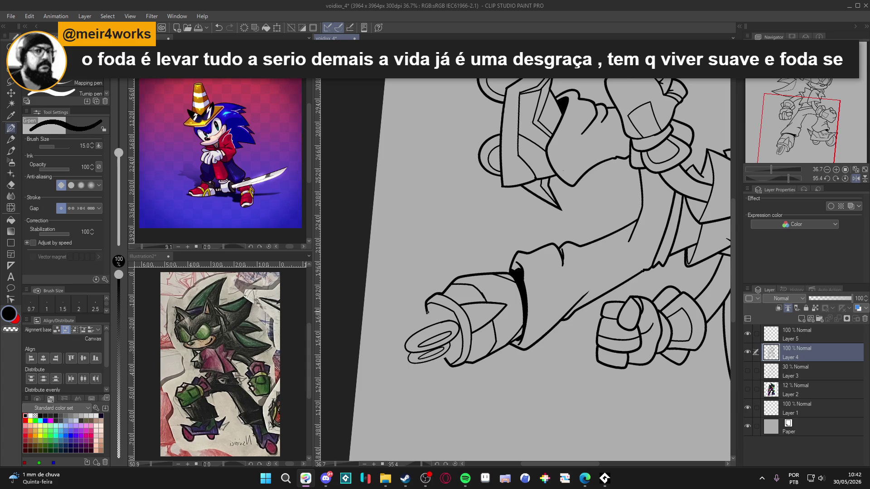
key("ctrl+z")
left_click_drag(426, 313, 446, 361)
key("ctrl+z")
key("ctrl+z")
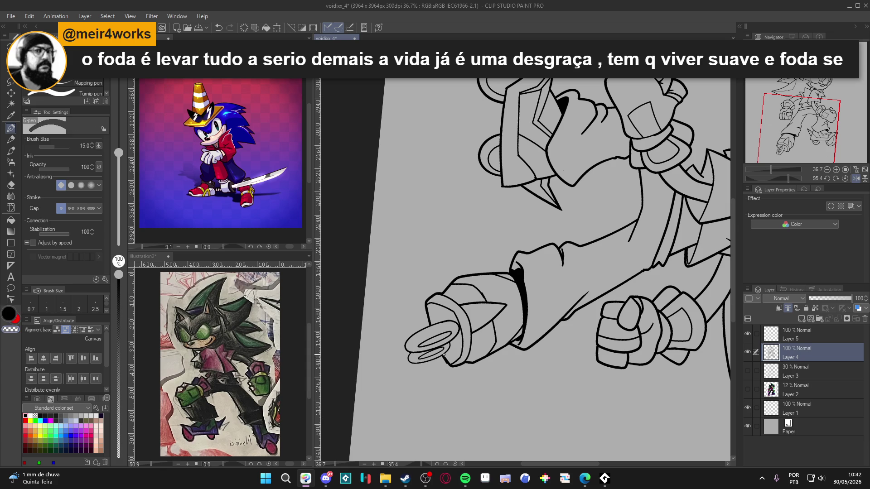
key("ctrl+z")
left_click_drag(445, 356, 447, 363)
key("ctrl+z")
left_click_drag(445, 356, 446, 360)
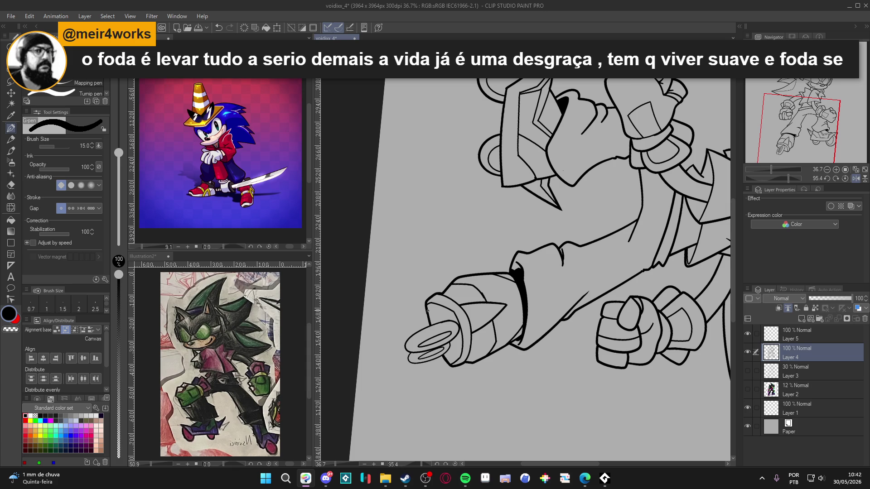
left_click_drag(428, 311, 429, 324)
Thicken the left outline of the skate toe, then turn the view near upright.
mouse_move(466, 383)
left_mouse_down()
mouse_move(561, 331)
mouse_move(602, 327)
mouse_move(602, 287)
left_mouse_up()
key("w")
left_click(541, 291)
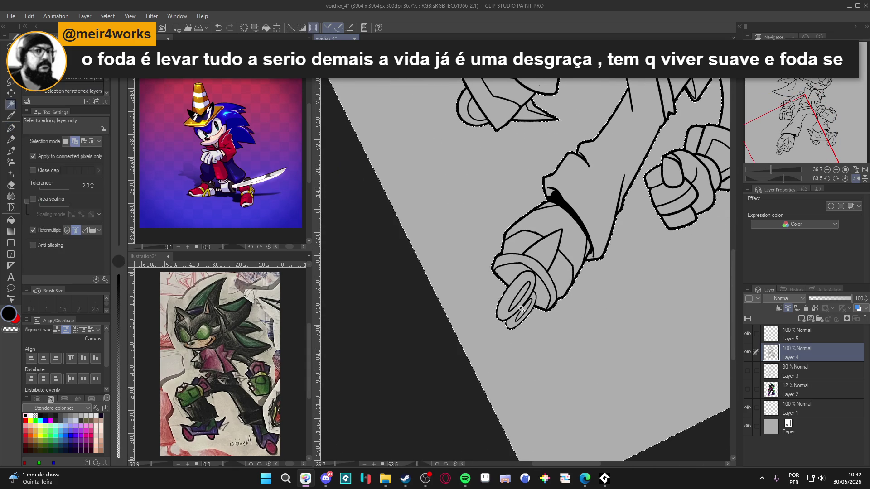
key("ctrl+d")
key("p")
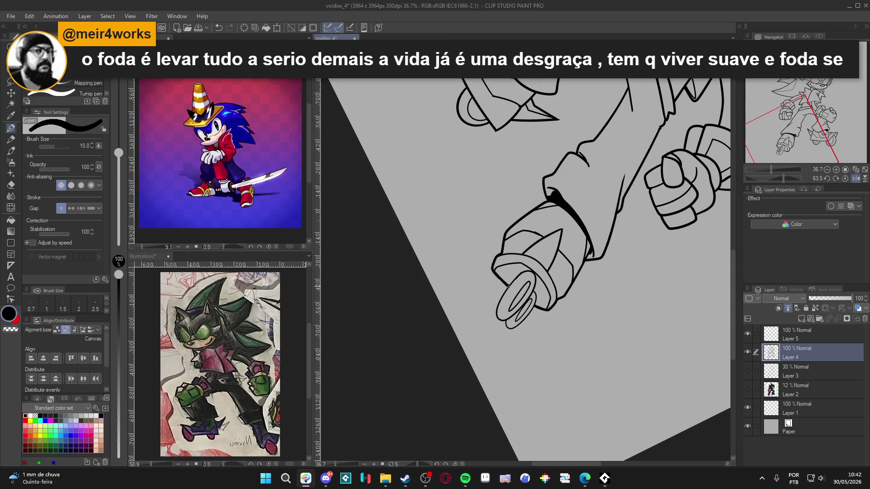
mouse_move(508, 287)
left_mouse_down()
mouse_move(497, 307)
mouse_move(497, 319)
mouse_move(507, 320)
left_mouse_up()
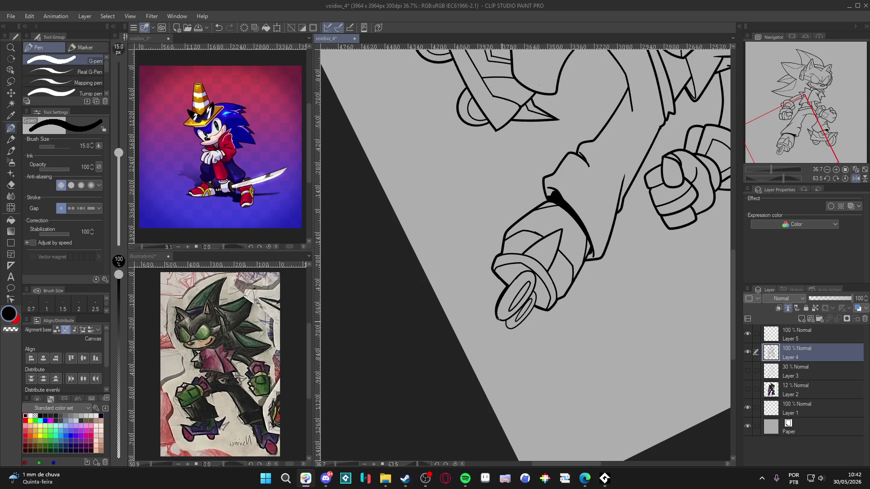
mouse_move(507, 284)
left_mouse_down()
mouse_move(496, 320)
mouse_move(536, 307)
left_mouse_up()
key("ctrl+z")
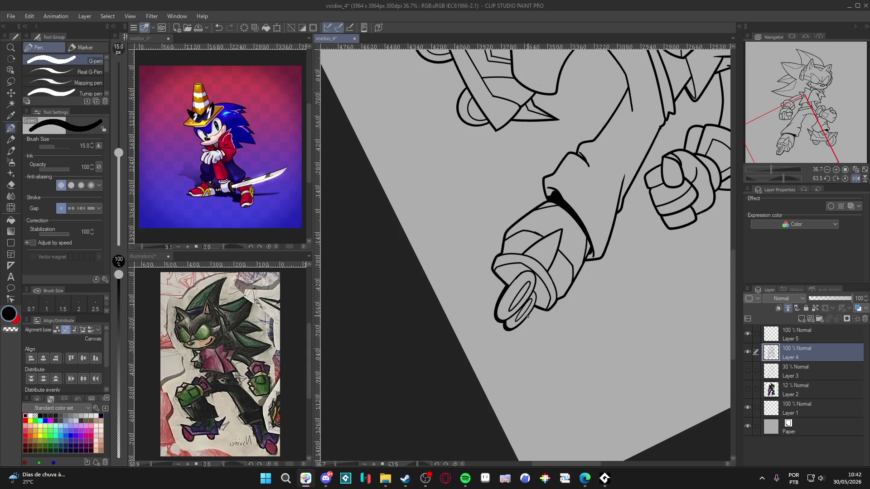
mouse_move(575, 381)
left_mouse_down()
mouse_move(582, 339)
mouse_move(626, 355)
left_mouse_up()
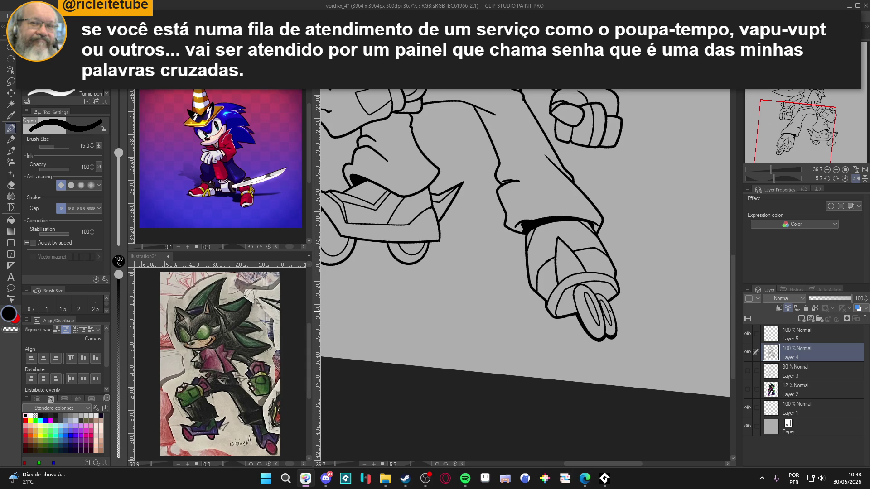
Zoom out to show the whole hedgehog upright with rotation reset, and save the drawing.
scroll(609, 311, "down", 4)
left_click_drag(573, 341, 601, 429)
key("ctrl+s")
key("ctrl+@")
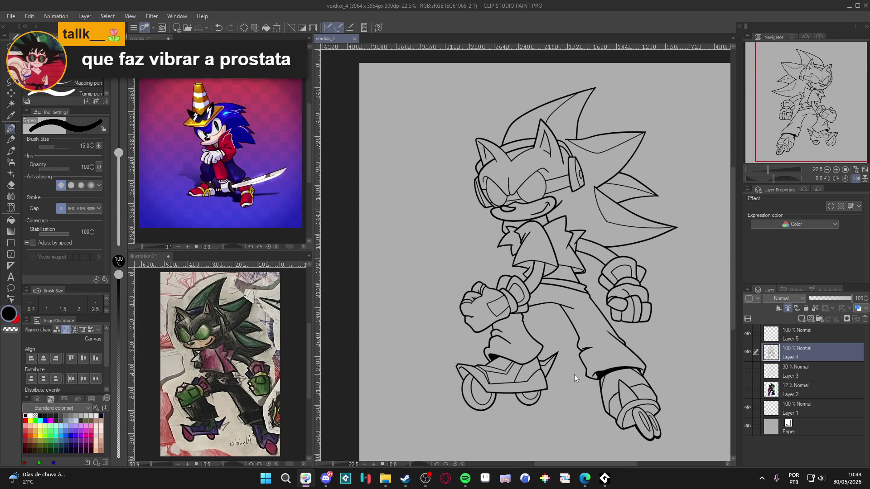
Toggle Layer 4 off and on to check the line art, then save again.
left_click(747, 353)
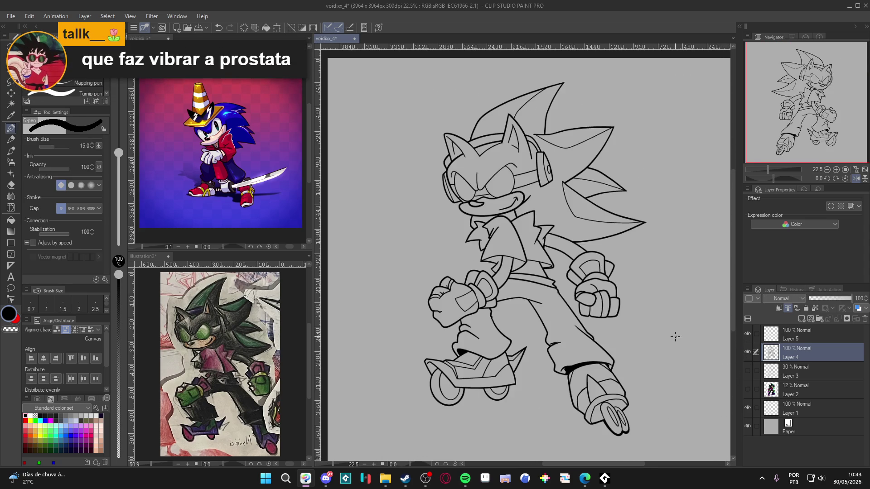
left_click(747, 352)
left_click(747, 352)
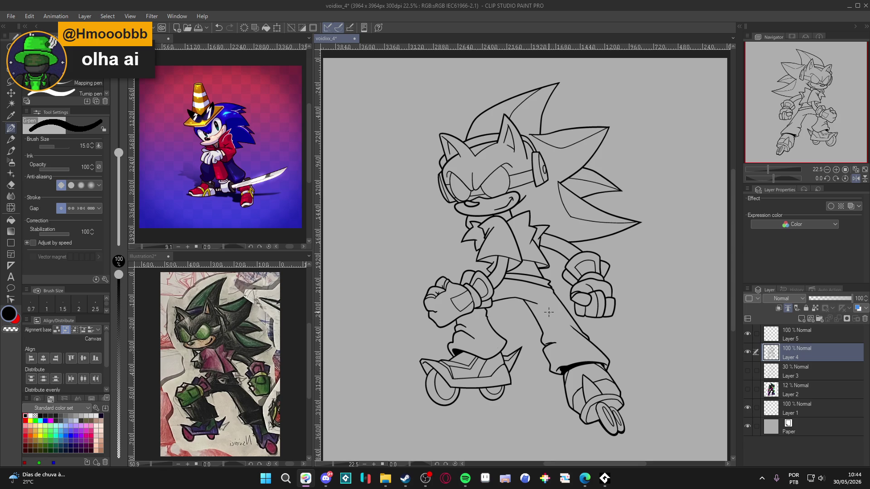
scroll(546, 326, "down", 1)
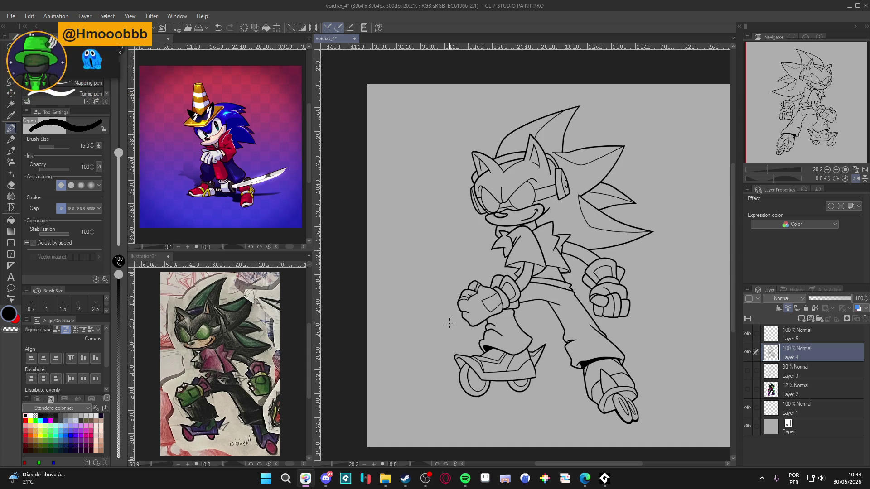
key("ctrl+s")
scroll(502, 331, "up", 2)
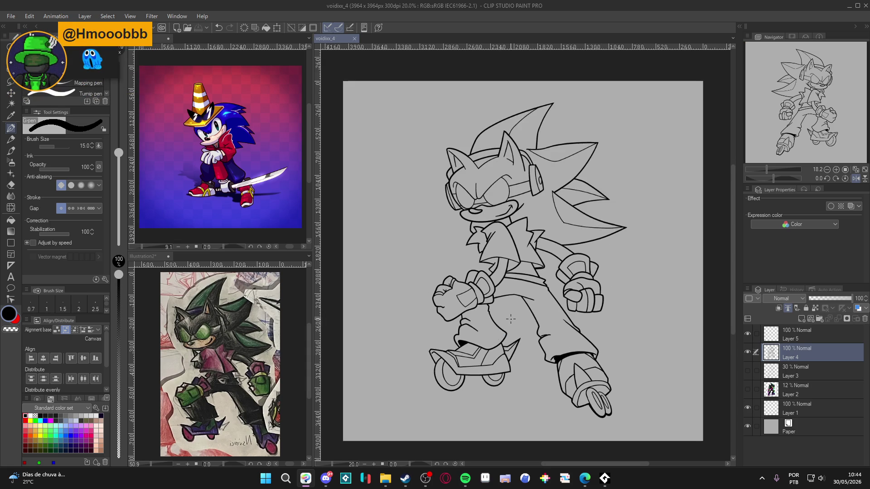
scroll(512, 312, "up", 1)
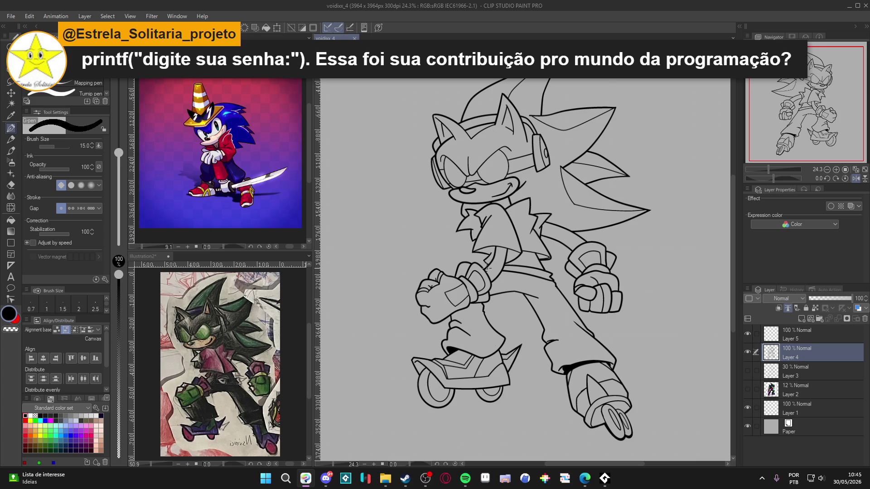
Toggle Layers 5 and 4 to compare the lines, save, and reveal the Layer 3 sketch.
scroll(503, 281, "down", 1)
left_click_drag(515, 282, 529, 277)
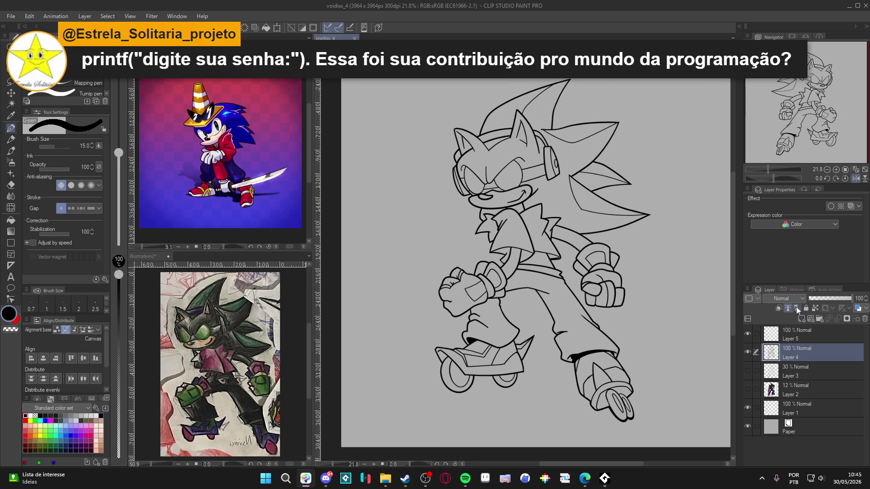
left_click(747, 334)
left_click(747, 334)
left_click(749, 352)
left_click(748, 352)
scroll(714, 262, "up", 2)
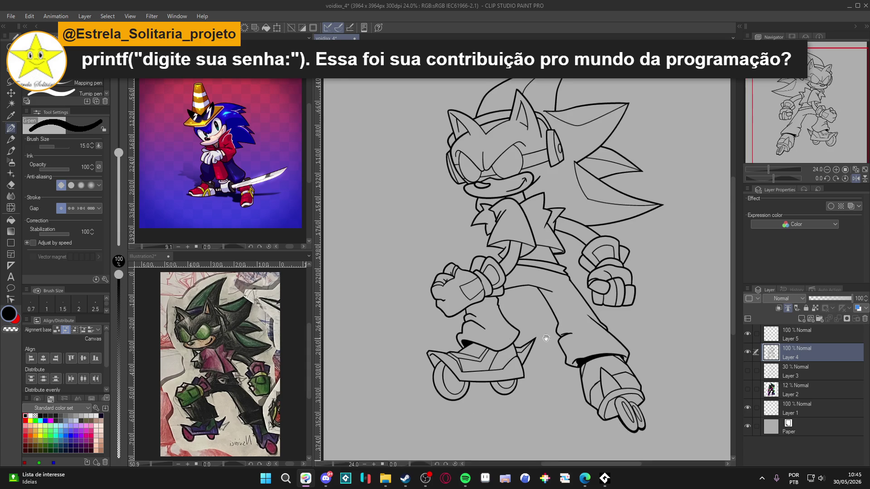
key("ctrl+s")
left_click(747, 352)
left_click(747, 352)
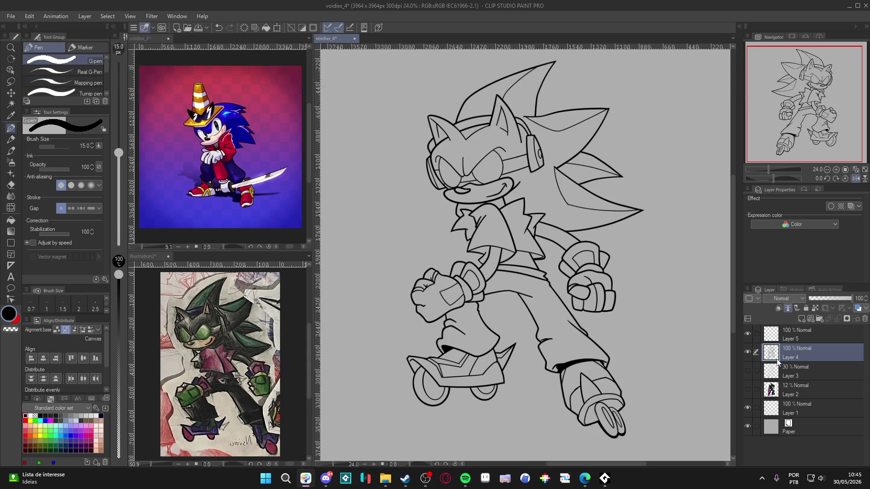
Toggle the Layer 3 sketch to compare it with the lines, then save the drawing.
left_click(747, 371)
left_click(747, 372)
left_click_drag(522, 308, 524, 312)
key("ctrl+s")
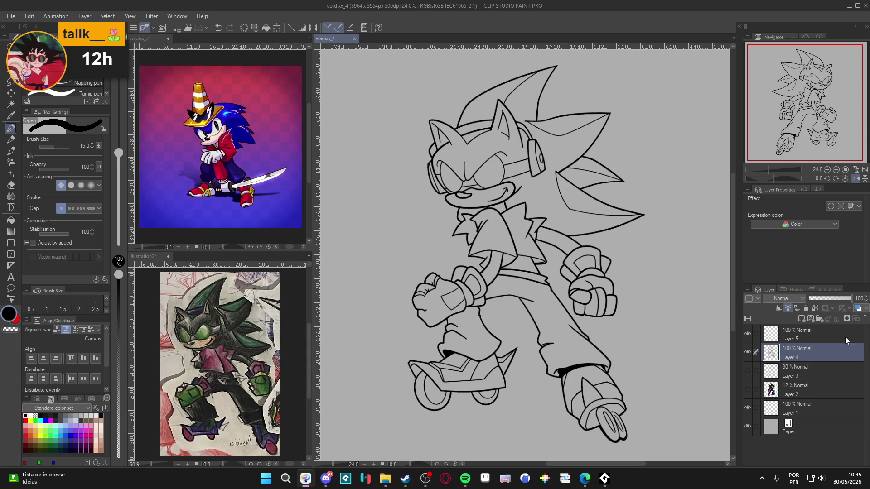
Select Layer 3 and add a new raster Layer 6 above it.
left_click(812, 367)
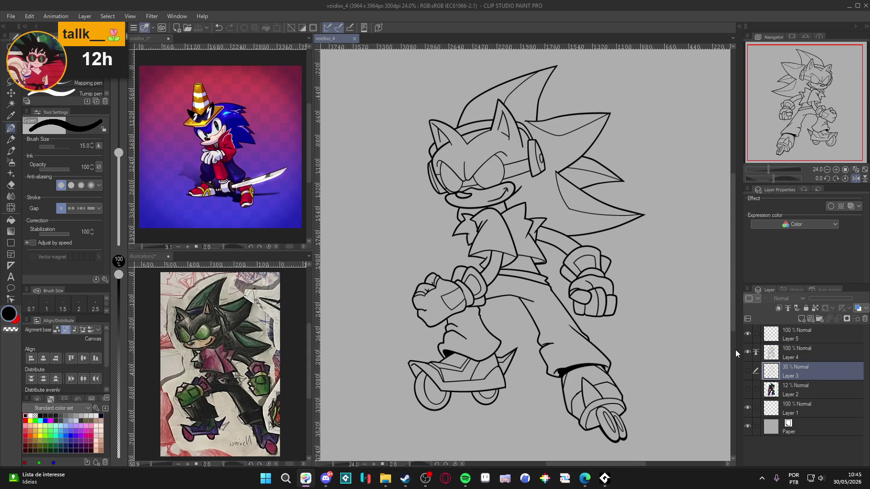
key("ctrl+shift+n")
key("g")
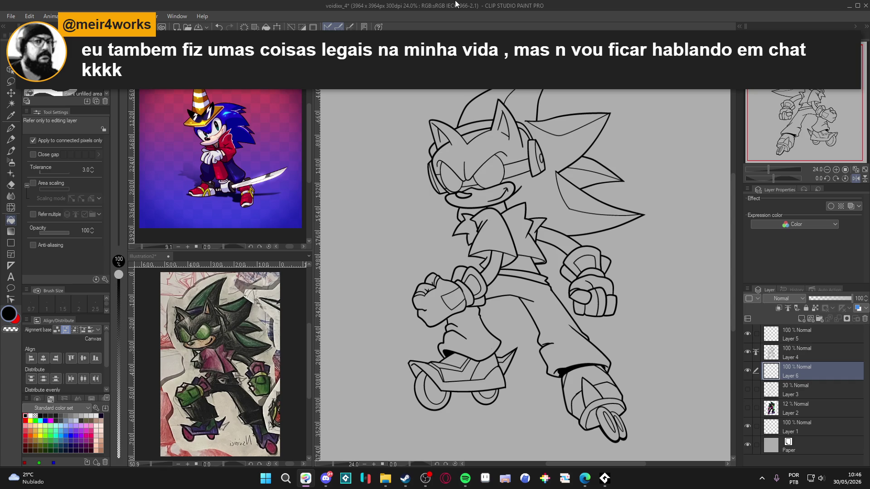
Eyedrop the dark sword-hilt colour from the Sonic reference and fill on the hedgehog canvas.
left_click(231, 134)
scroll(236, 127, "up", 4)
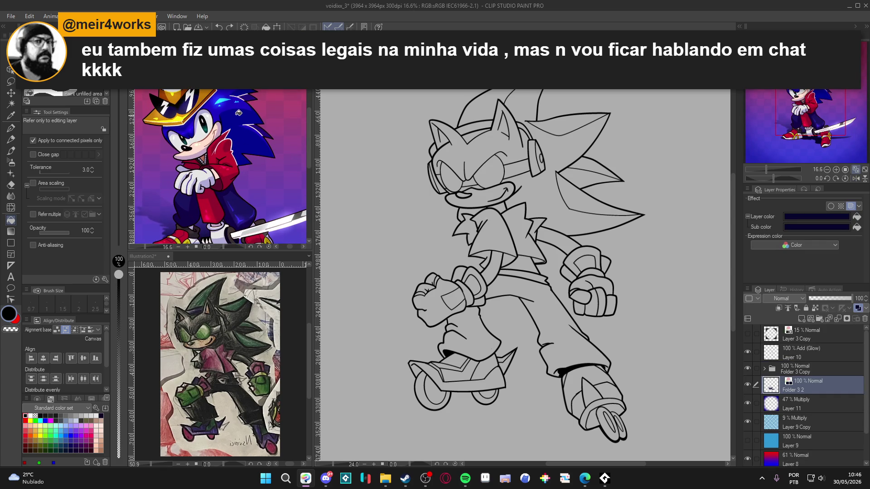
scroll(239, 113, "down", 3)
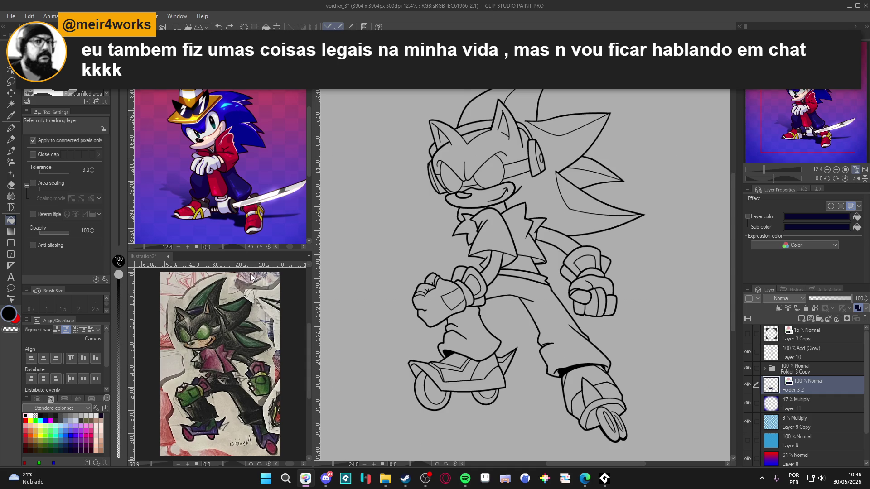
left_click(231, 202, "alt")
left_click(534, 194)
left_click(536, 192)
Undo the accidental fill, make fills refer to other layers, and fill the back quills black.
key("ctrl+z")
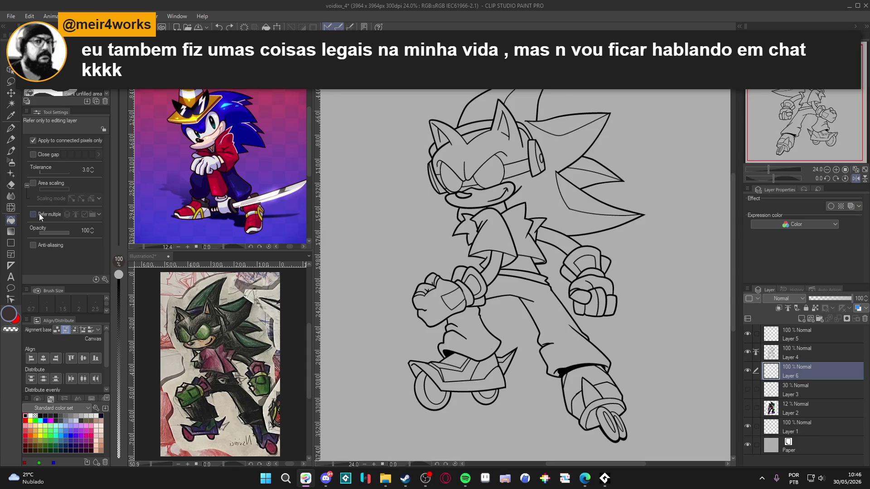
left_click(34, 214)
left_click(543, 209)
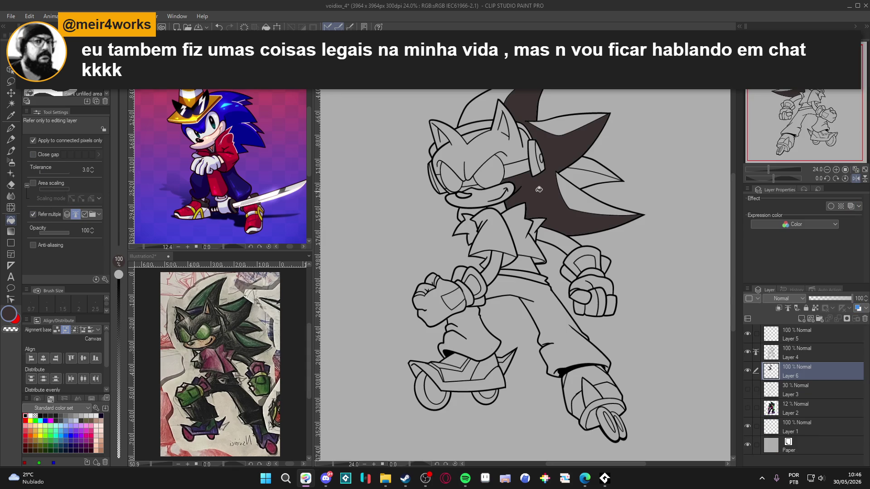
left_click(45, 416)
left_click(533, 195)
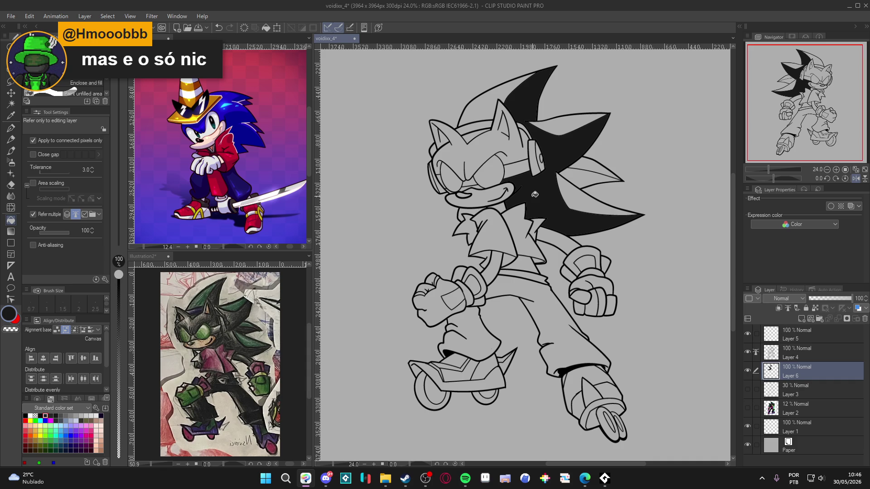
Fill the remaining quill wedge, head, gaps under the quills and the tail black, with area expansion on.
scroll(546, 176, "up", 1)
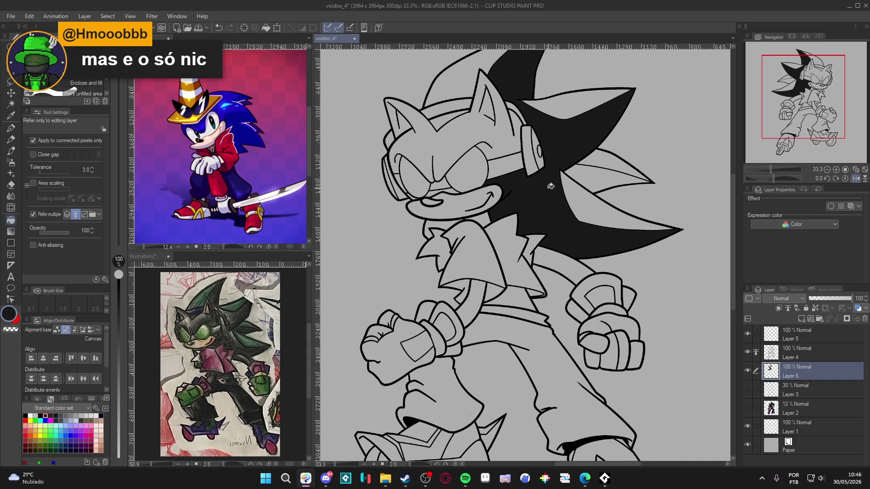
scroll(529, 197, "up", 2)
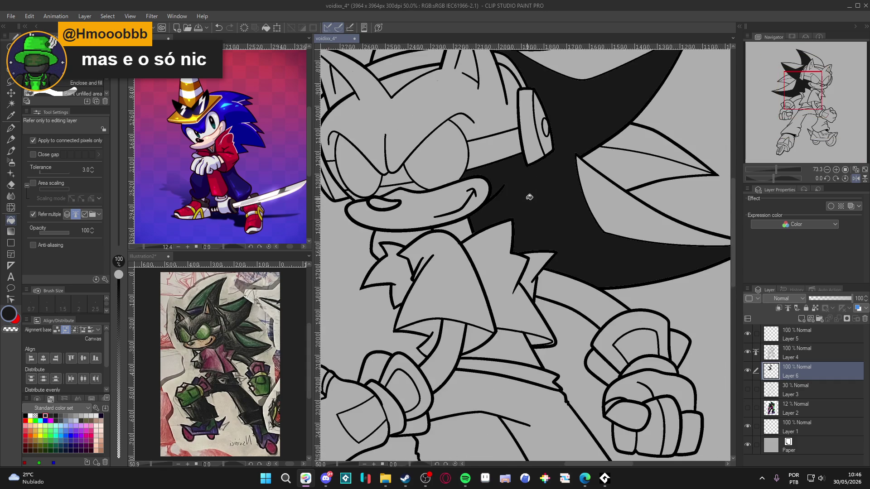
scroll(529, 197, "down", 1)
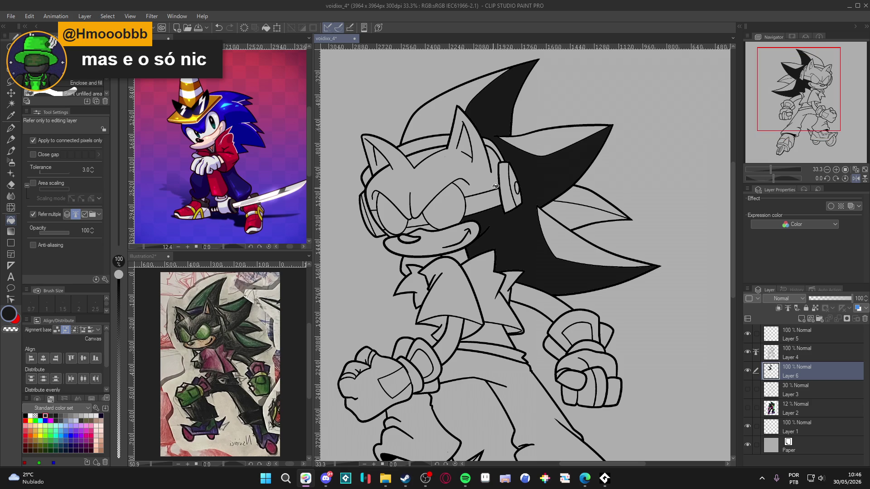
left_click(583, 213)
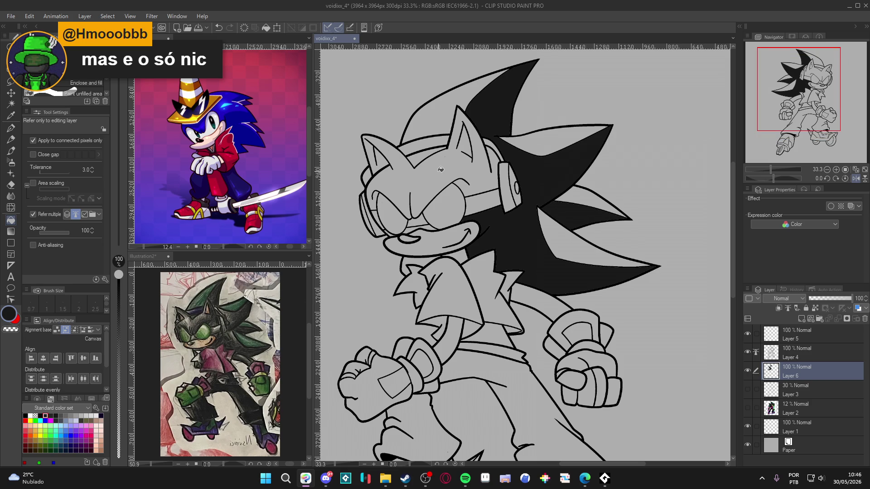
left_click(452, 172)
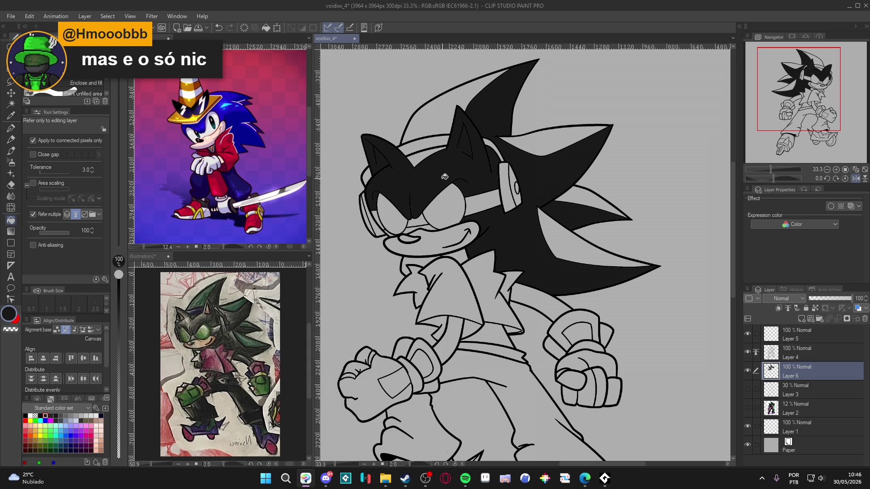
left_click(33, 182)
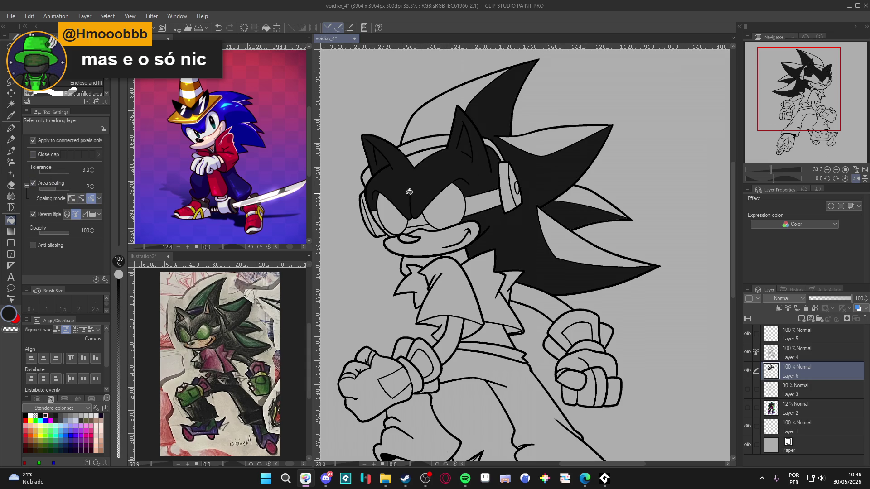
left_click(528, 297)
left_click(464, 332)
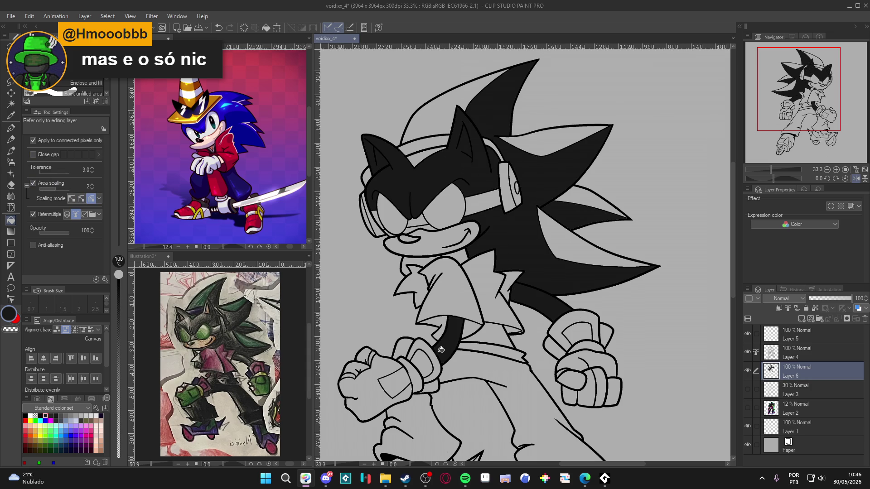
scroll(444, 347, "down", 1)
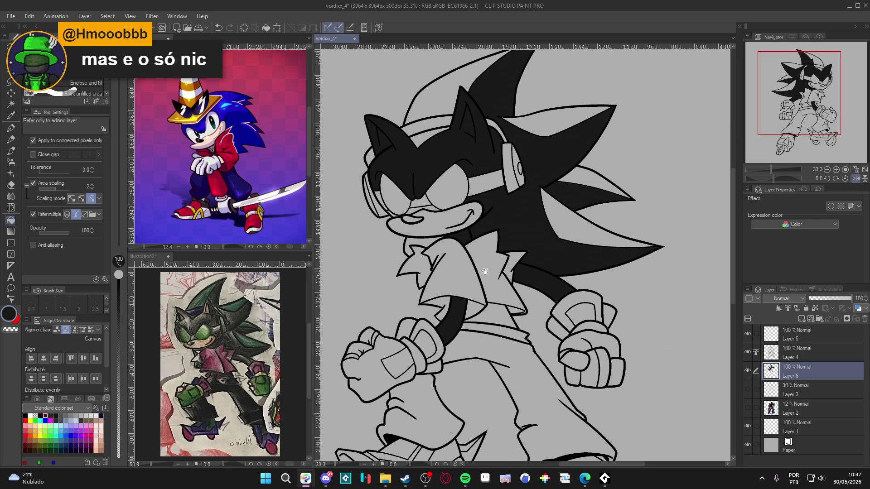
scroll(466, 235, "down", 1)
left_click(504, 305)
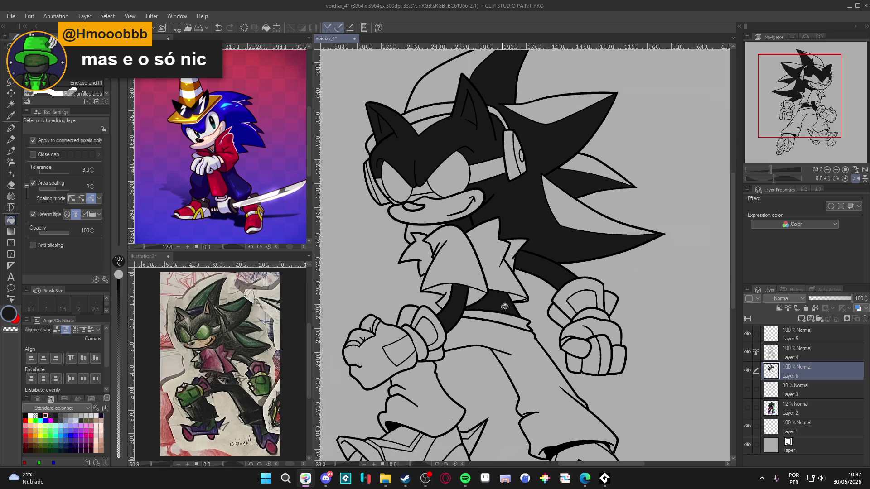
Eyedrop the light pink skin tone from the Sonic reference and return to the hedgehog drawing.
scroll(473, 293, "down", 1)
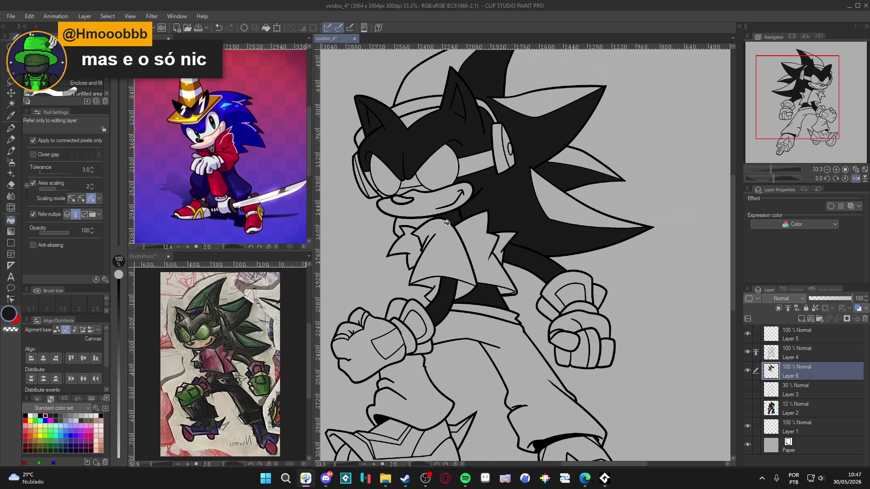
scroll(458, 216, "down", 1)
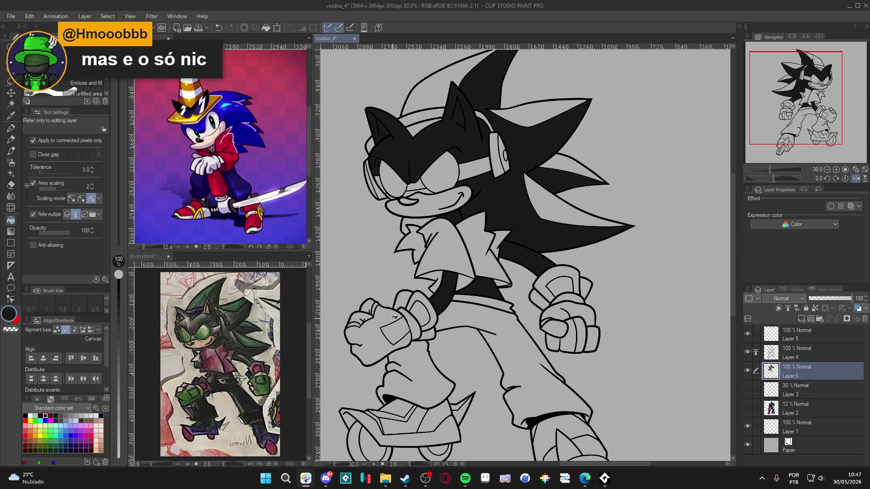
scroll(420, 326, "right", 2)
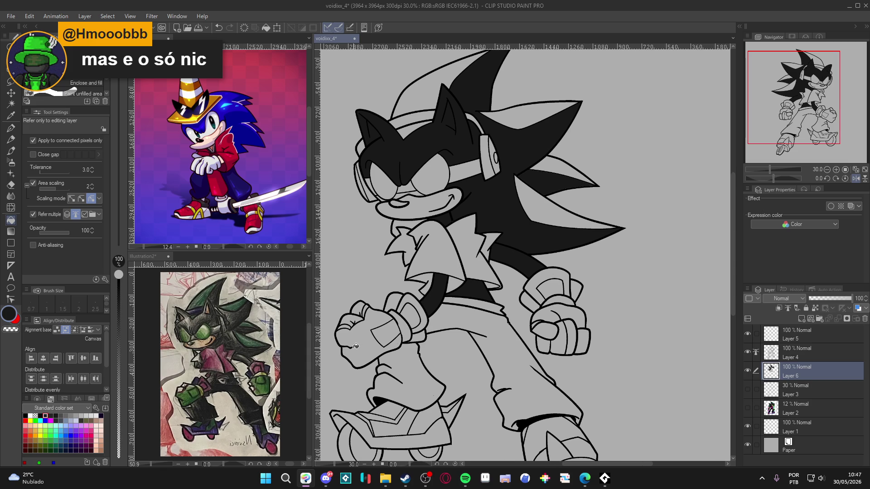
scroll(367, 345, "down", 1)
mouse_move(403, 334)
left_mouse_down()
mouse_move(468, 291)
mouse_move(453, 294)
left_mouse_up()
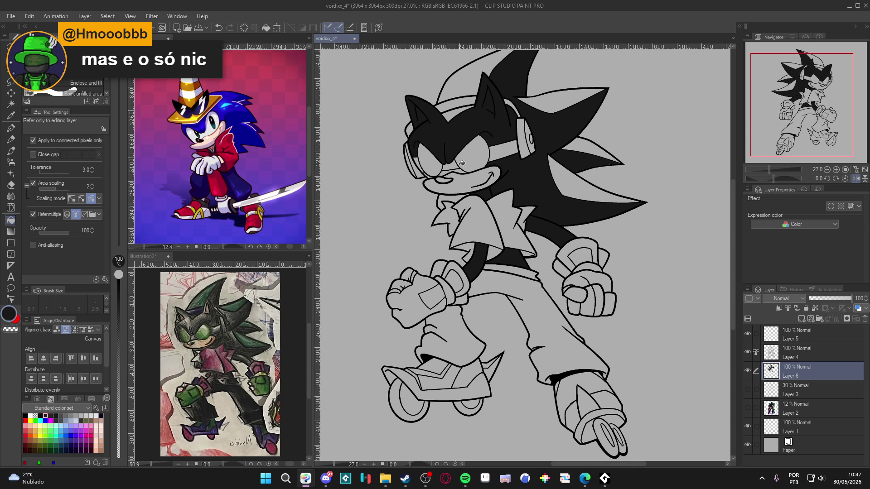
scroll(448, 171, "up", 1)
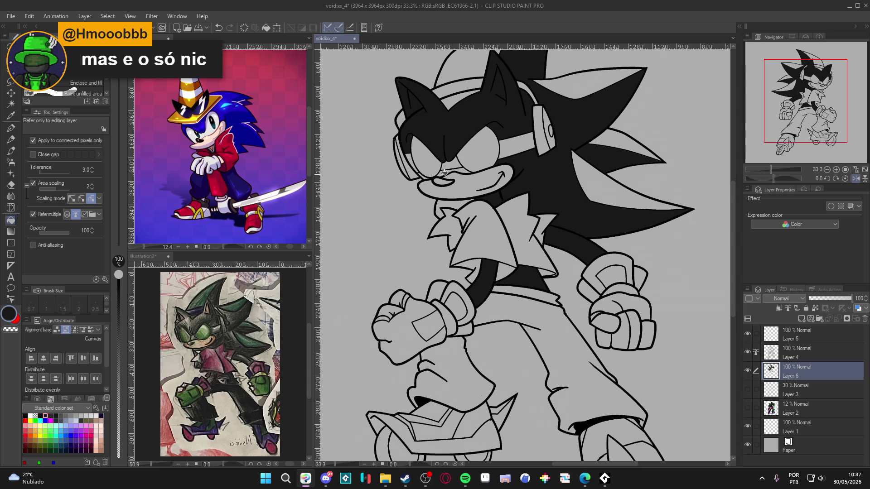
scroll(430, 177, "up", 1)
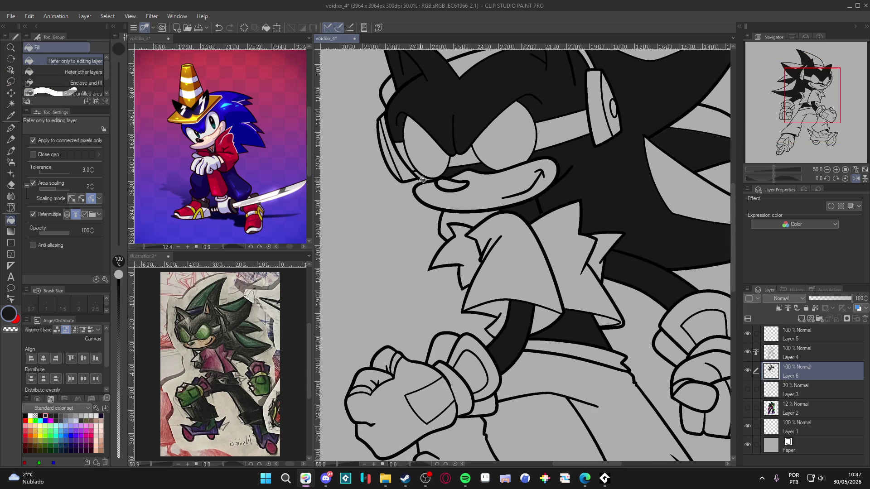
scroll(426, 177, "down", 3)
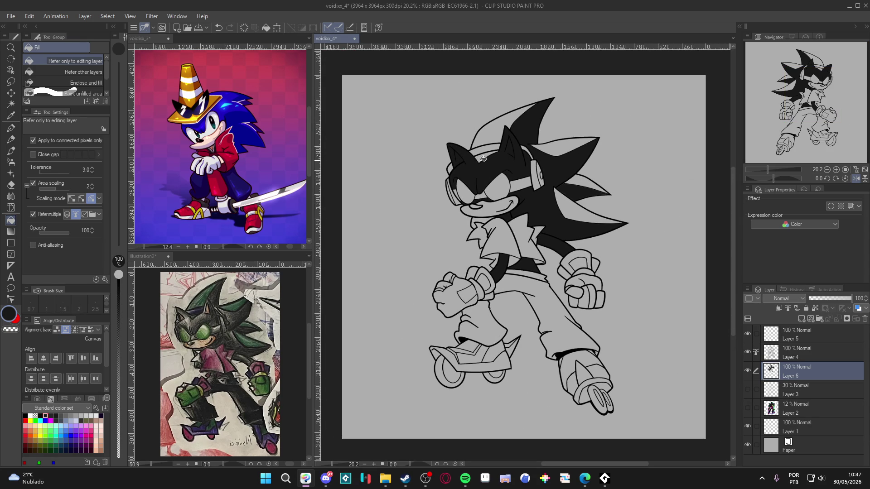
left_click_drag(483, 158, 473, 177)
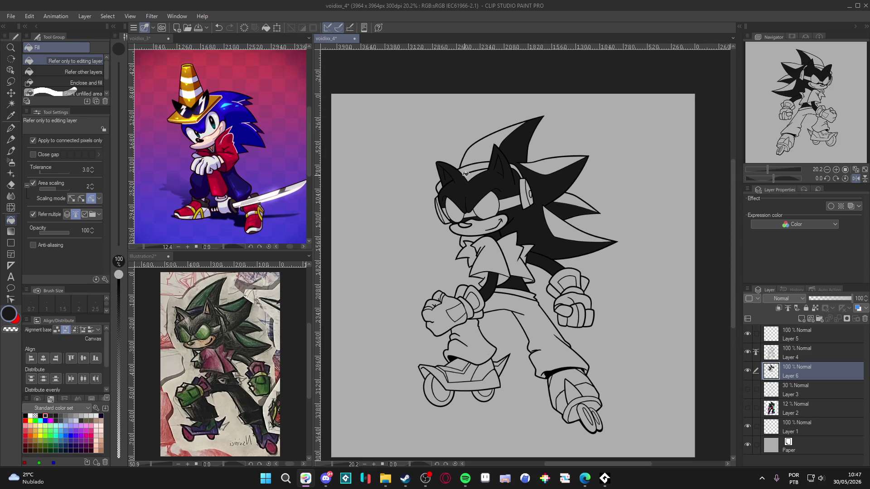
left_click(207, 146, "alt")
left_click(477, 181)
scroll(445, 183, "up", 5)
scroll(444, 182, "up", 2)
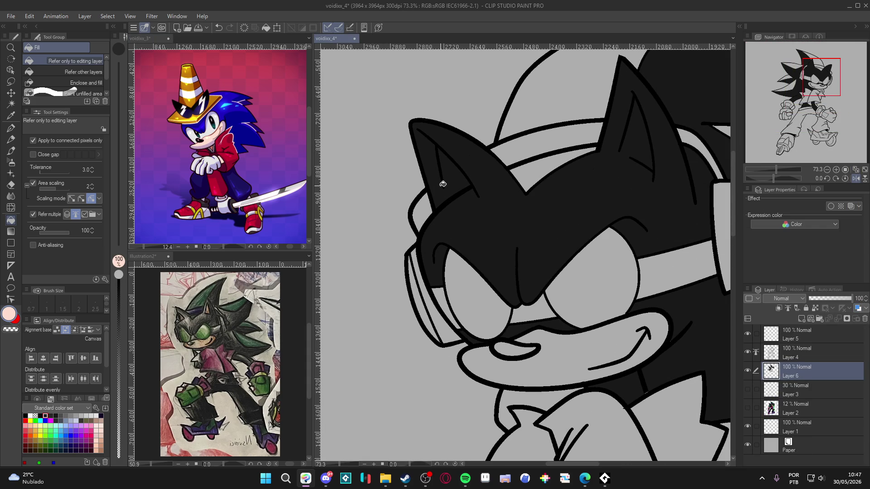
Fill both of the hedgehog's inner ears with light pink.
key("p")
left_click_drag(443, 184, 456, 213)
key("g")
left_click(460, 212)
left_click_drag(554, 172, 560, 248)
left_click(560, 248)
key("p")
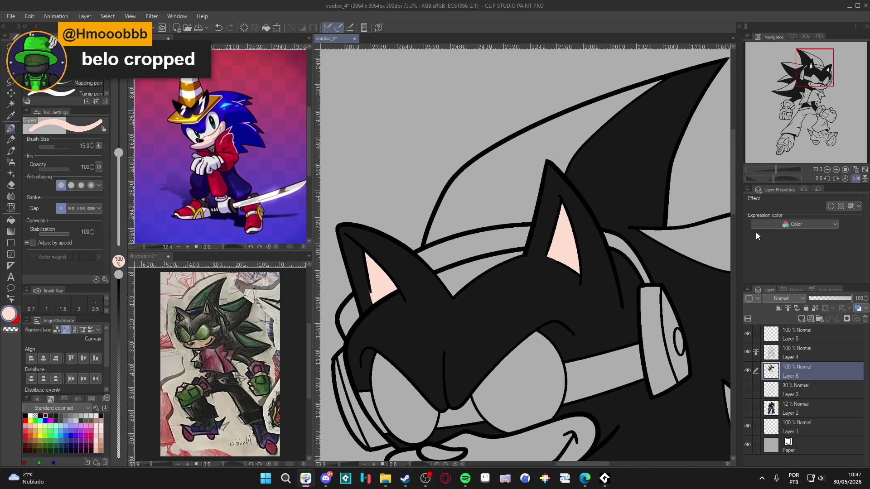
Fill the hedgehog's muzzle with light pink.
scroll(521, 267, "down", 2)
left_click_drag(520, 235, 549, 286)
scroll(549, 285, "down", 1)
mouse_move(476, 355)
left_mouse_down()
mouse_move(501, 358)
mouse_move(467, 314)
mouse_move(467, 286)
left_mouse_up()
key("g")
left_click(493, 265)
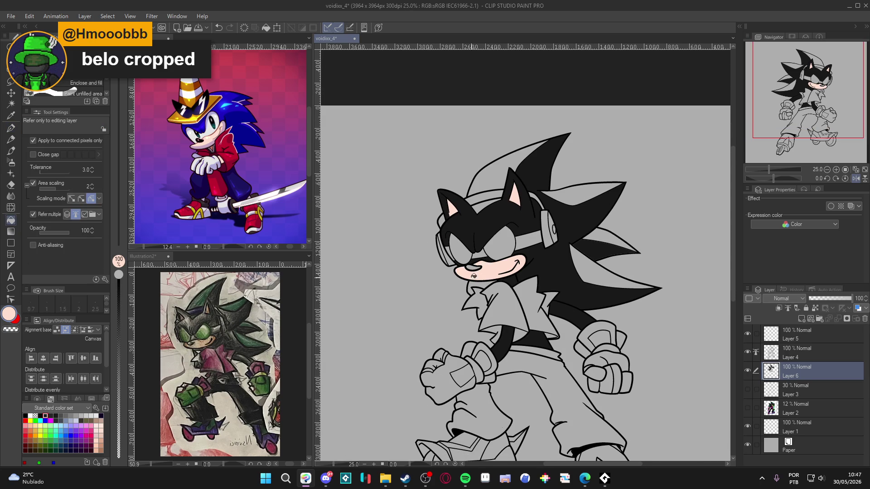
Pick up black from the nostril and fill the nose black.
scroll(473, 275, "up", 2)
left_click(474, 270, "alt")
left_click(473, 270)
left_click_drag(487, 333, 481, 292)
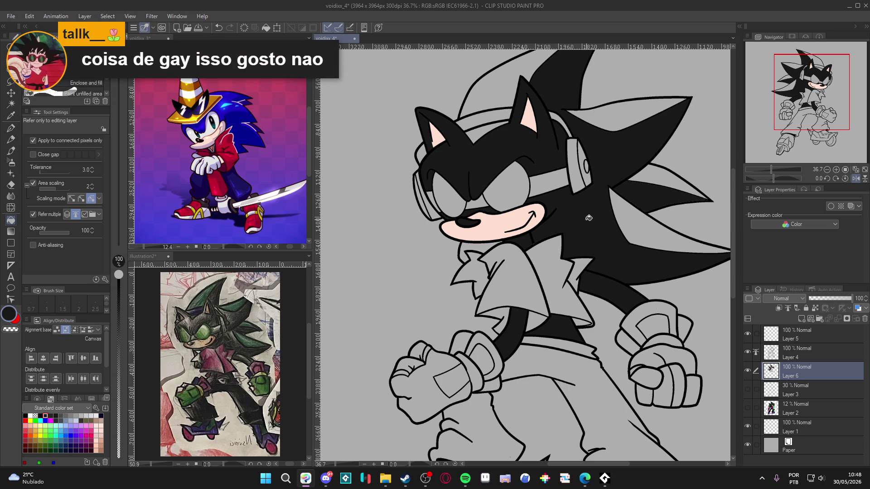
Eyedrop the reference's red and fill both jacket parts and the collar spike with it.
left_click(220, 186, "alt")
left_click(505, 292)
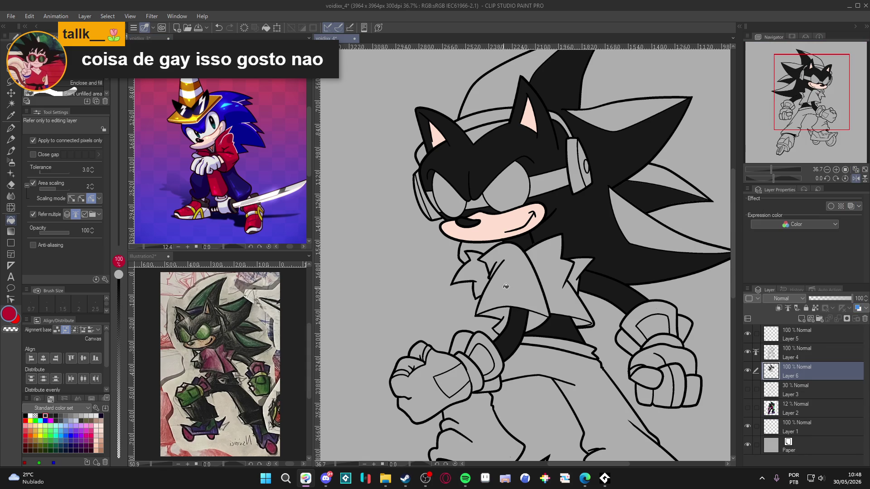
left_click(548, 293)
left_click(574, 278)
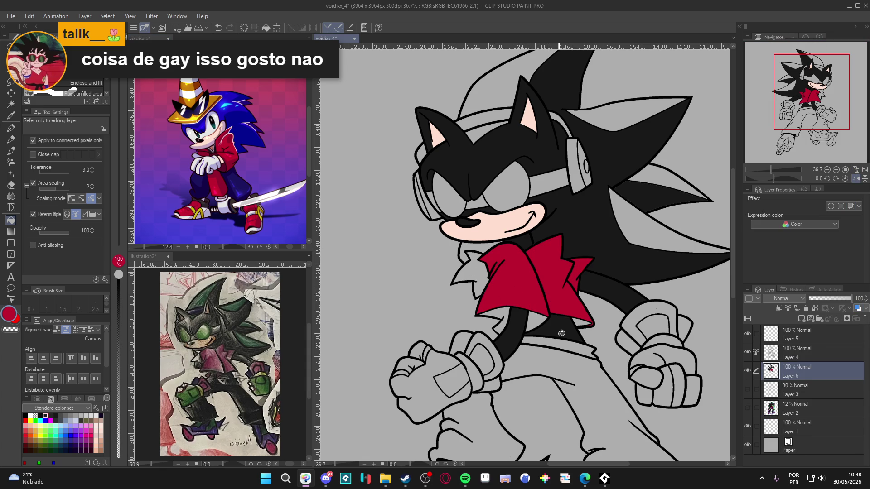
scroll(572, 320, "up", 3)
scroll(570, 321, "down", 2)
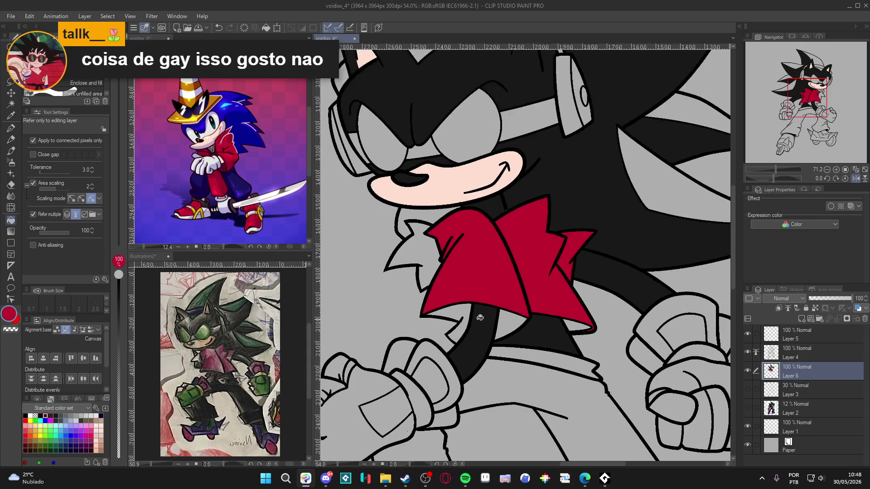
left_click(10, 314)
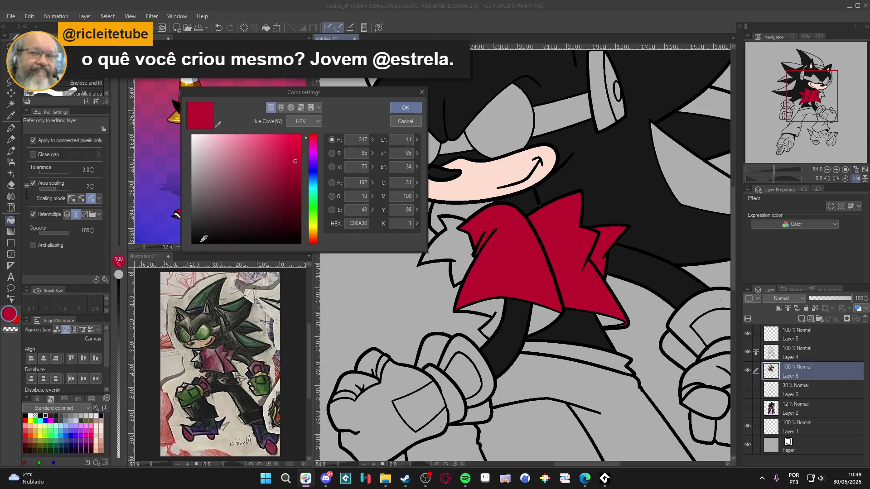
Darken the red and fill the three shadow areas under the jacket with it.
left_click_drag(303, 164, 299, 186)
left_click(307, 135)
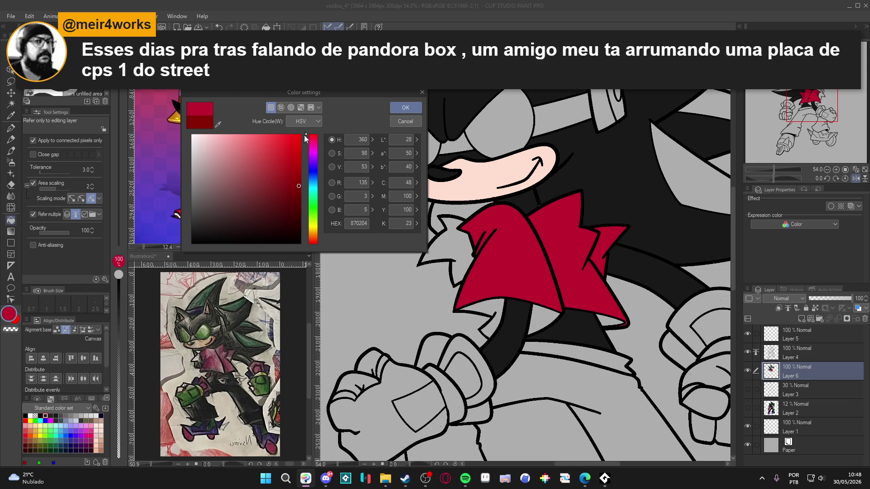
left_click_drag(308, 134, 308, 137)
left_click(406, 107)
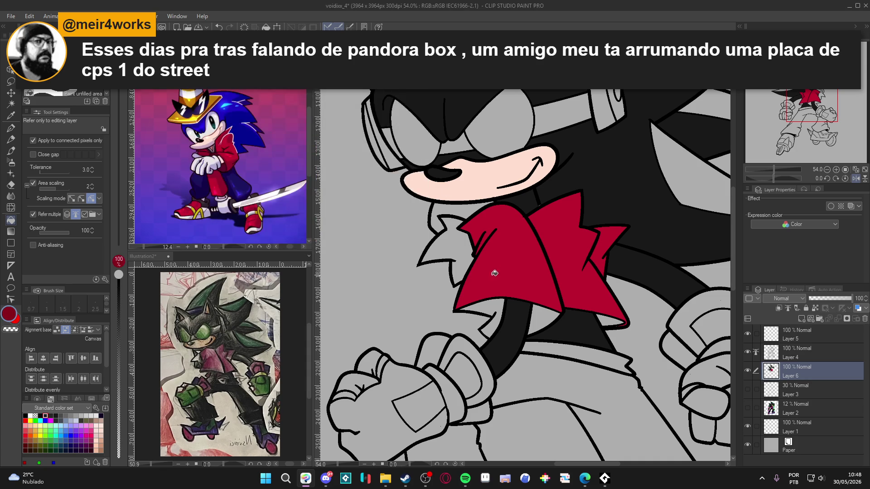
left_click(485, 303)
left_click(533, 318)
left_click(606, 318)
Darken the shadow red further to maroon 640024 and confirm it.
scroll(487, 302, "down", 1)
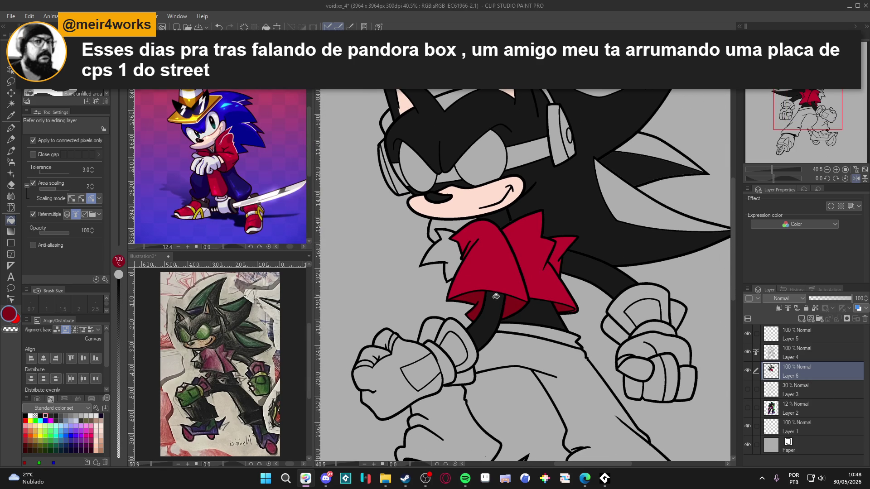
left_click(10, 315)
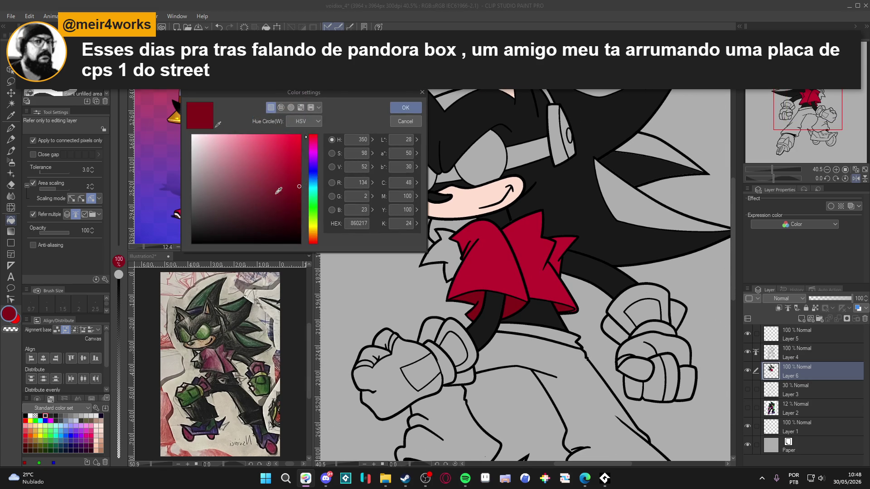
left_click_drag(300, 187, 301, 200)
left_click(310, 144)
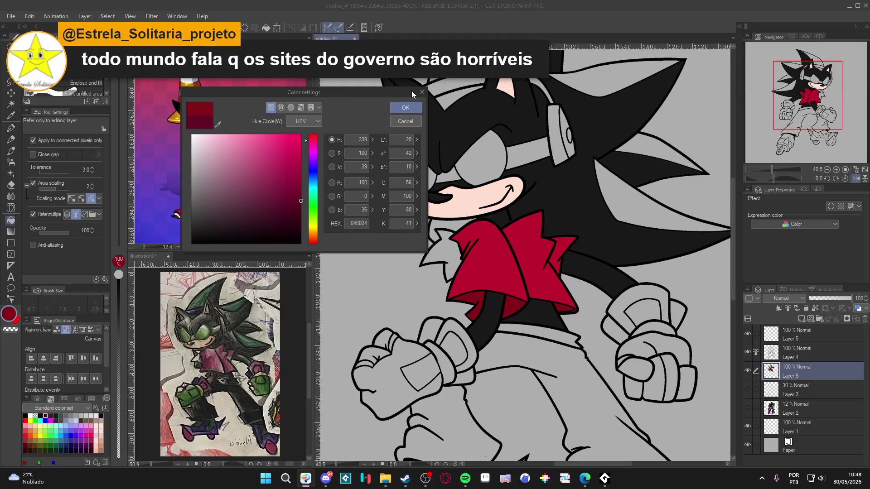
left_click(405, 108)
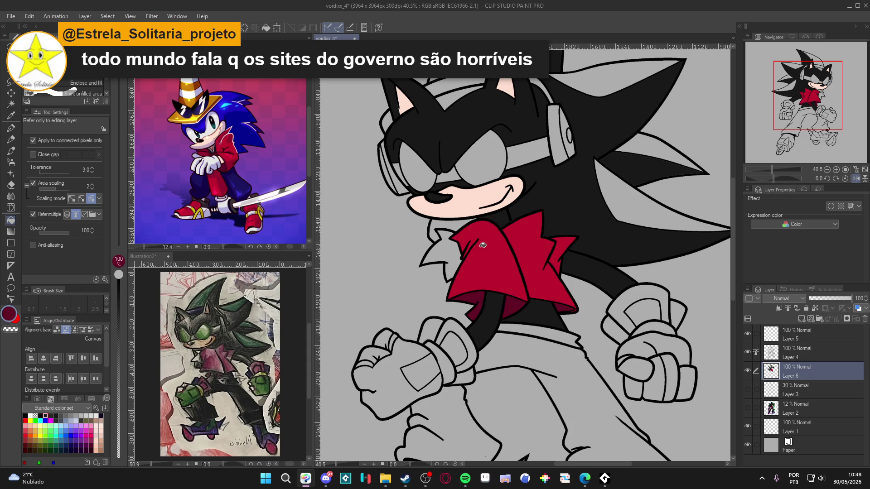
scroll(532, 241, "up", 2)
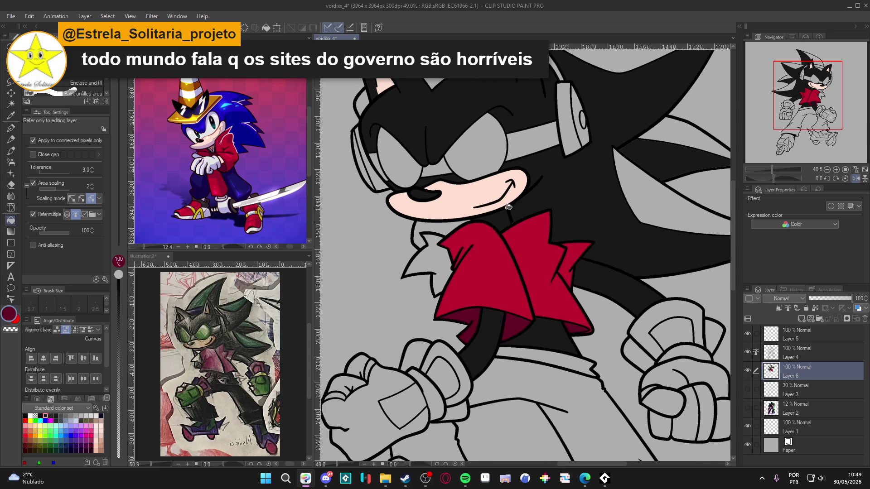
scroll(498, 227, "up", 1)
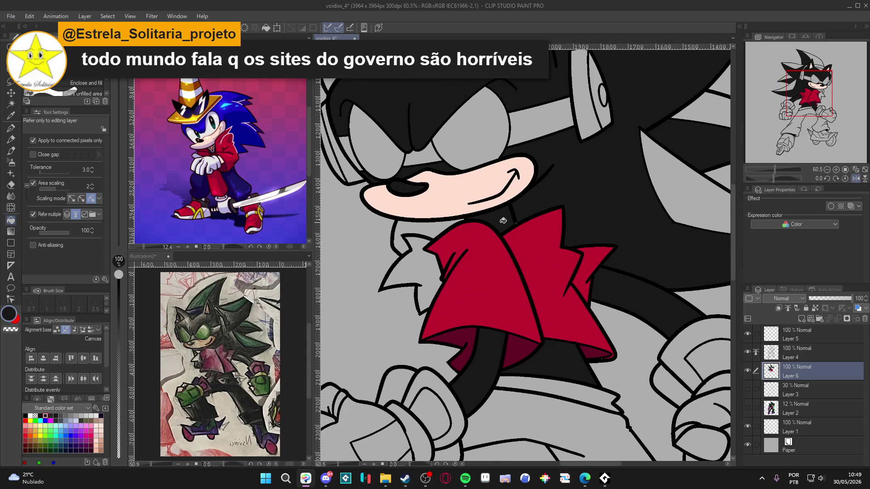
scroll(502, 221, "down", 1)
scroll(473, 273, "down", 1)
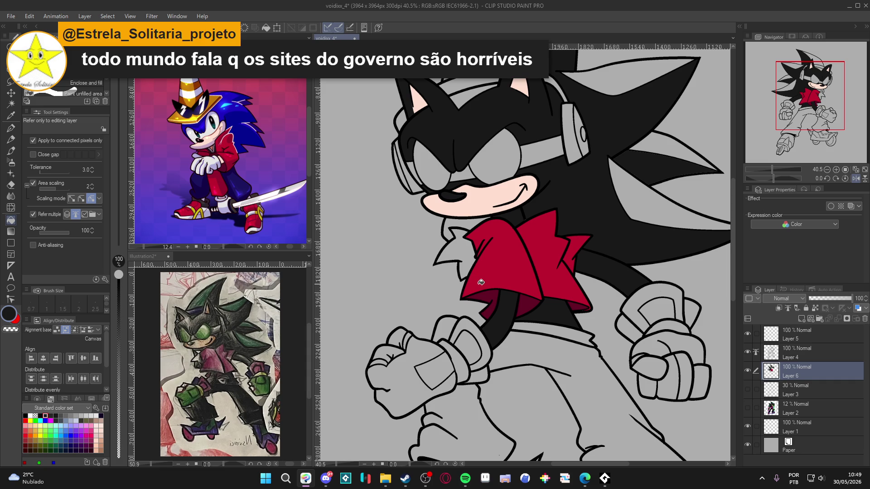
Pick the jacket red and fill both wrist cuffs with it.
left_click(499, 274, "alt")
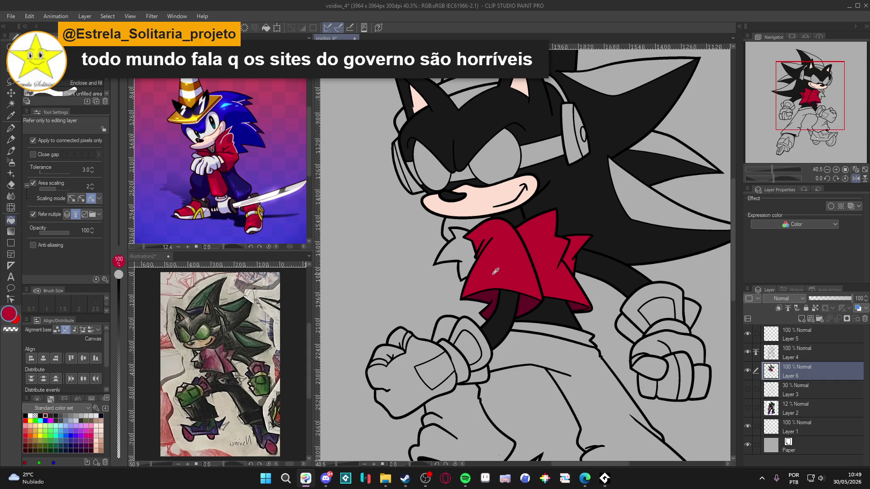
left_click(468, 335)
left_click(466, 327)
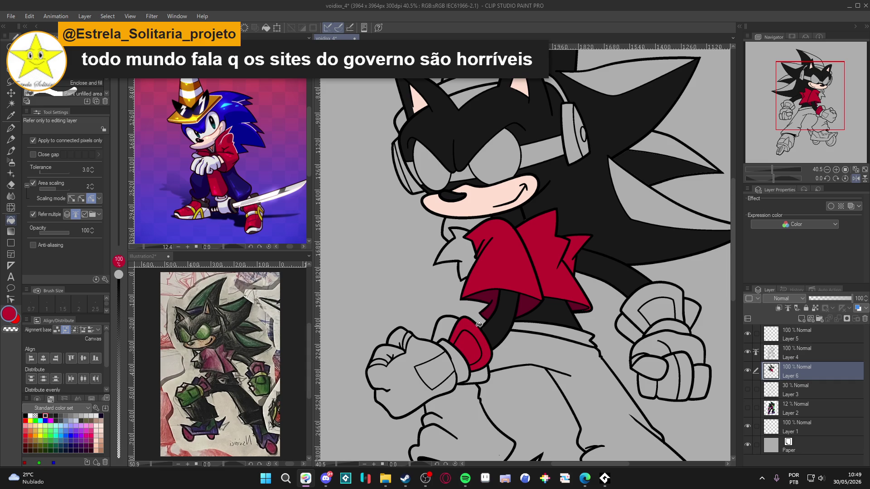
left_click_drag(459, 344, 469, 341)
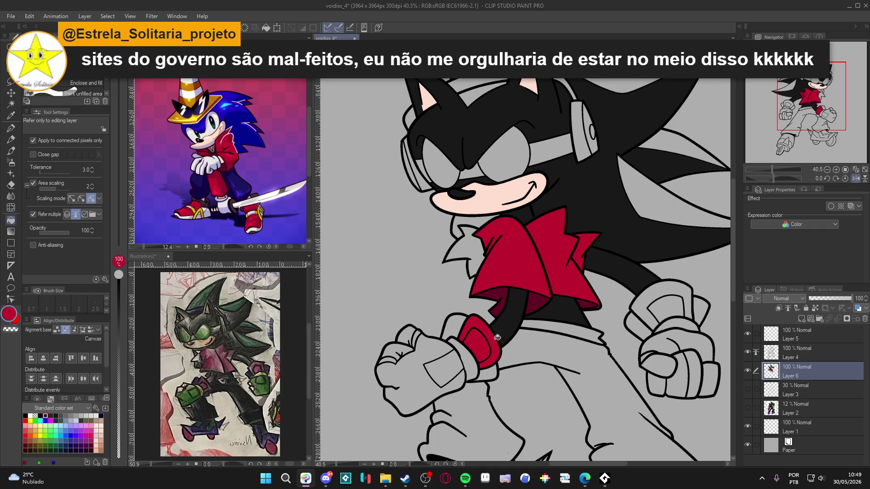
left_click(650, 319)
left_click(664, 312)
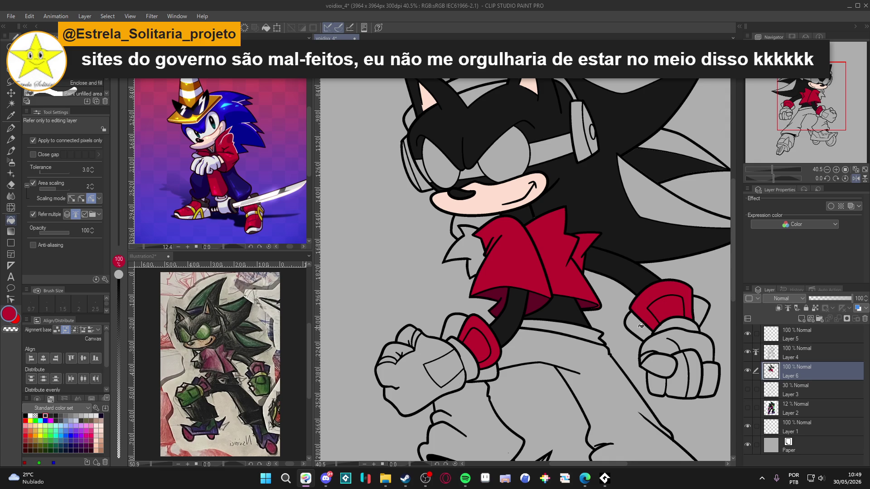
Pick black and fill the gaps beside and below the cuffs.
left_click(480, 316, "alt")
left_click(435, 323)
left_click(473, 379)
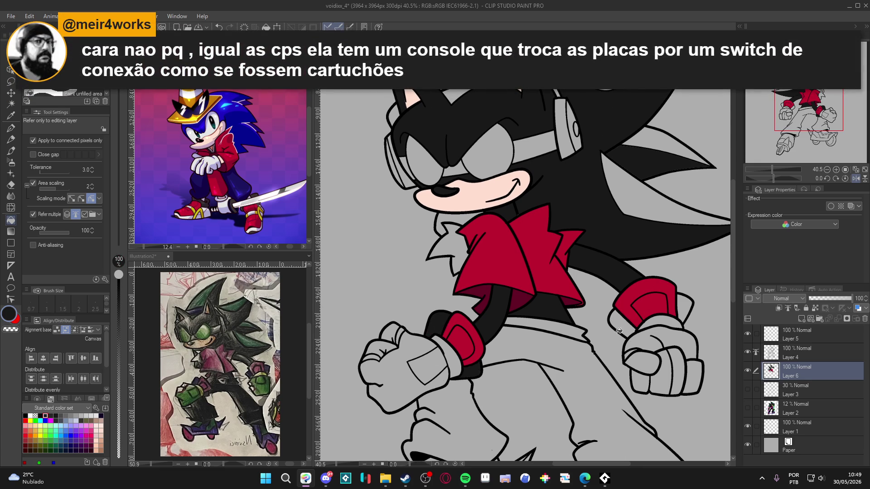
left_click(622, 326)
left_click_drag(491, 316, 475, 307)
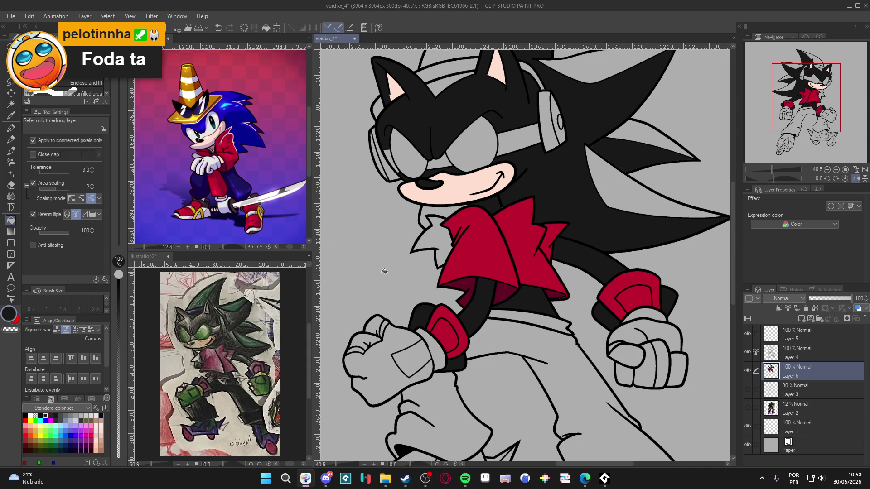
Zoom and pan so the hedgehog's head and goggles are centred in view.
scroll(490, 230, "down", 1)
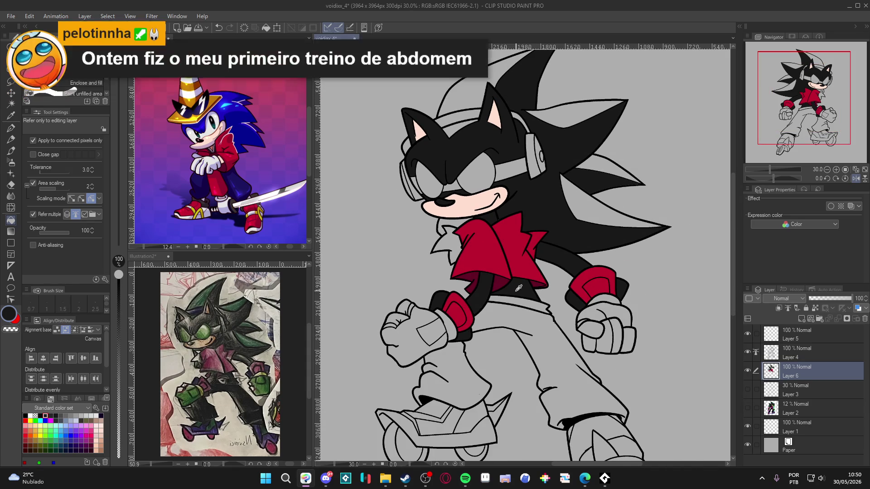
scroll(485, 193, "down", 1)
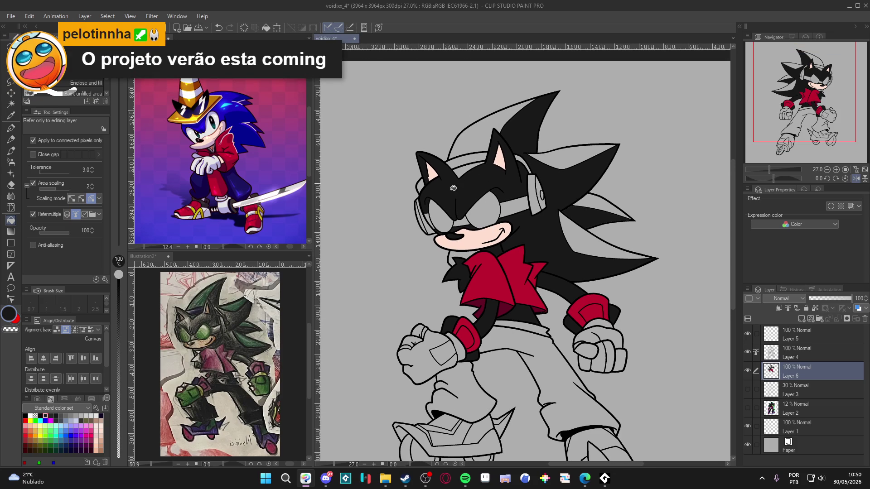
scroll(465, 224, "up", 2)
scroll(465, 224, "up", 2)
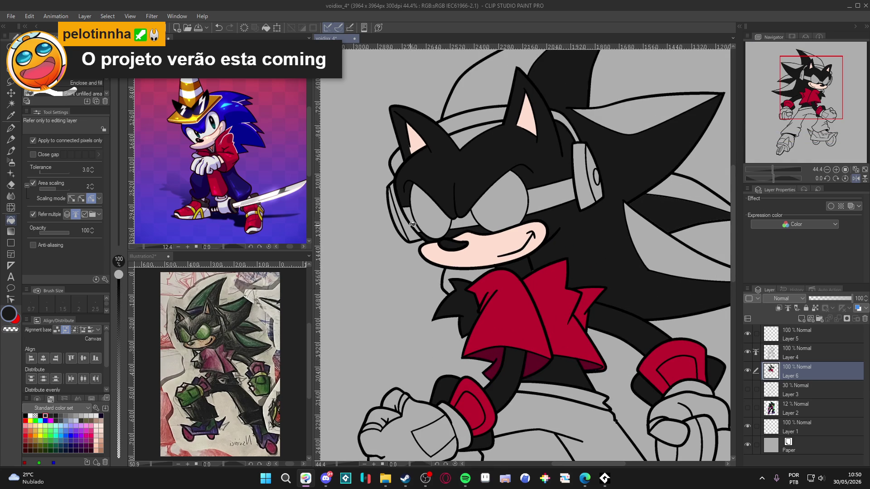
scroll(413, 225, "down", 1)
left_click_drag(413, 224, 436, 253)
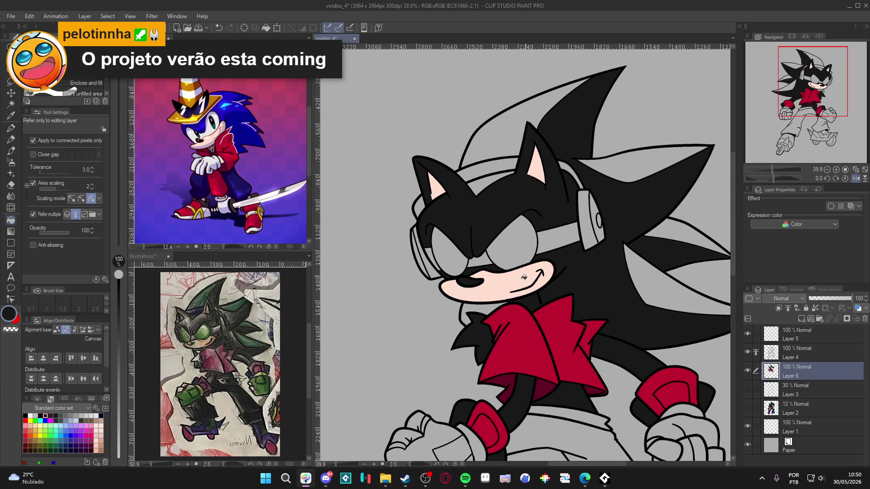
left_click(51, 440)
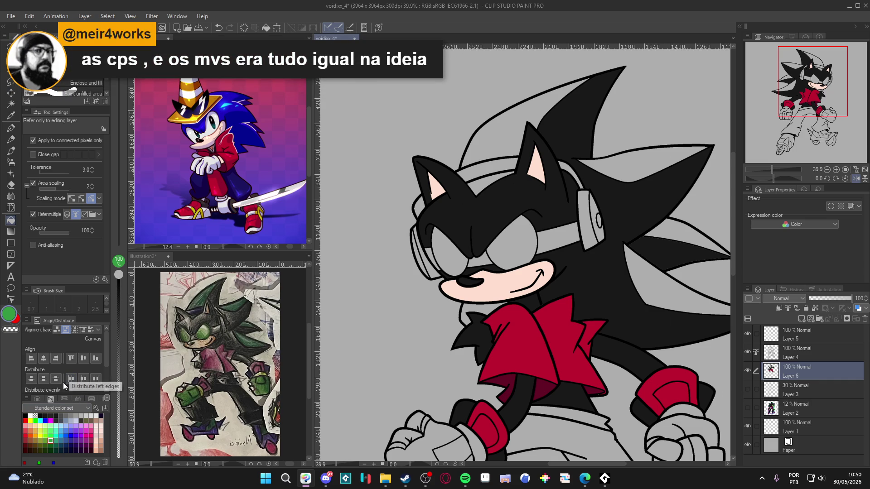
Fill the left and right goggle lenses with green.
left_click(454, 258)
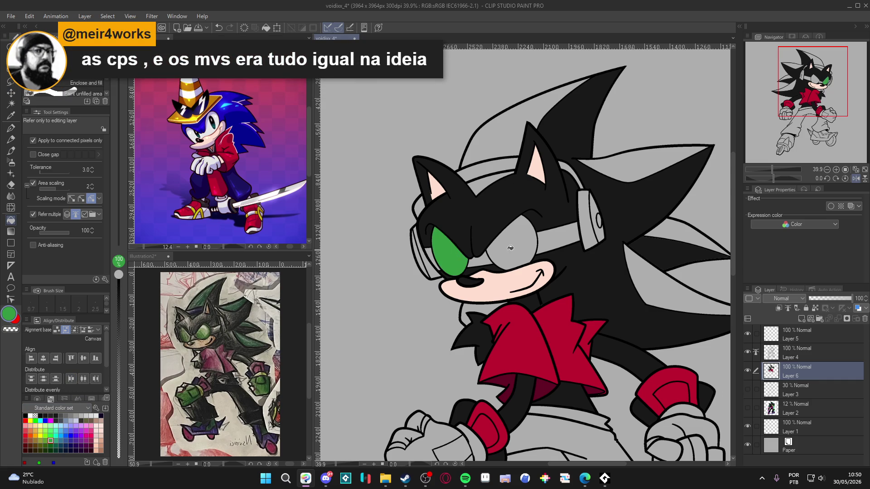
left_click(509, 247)
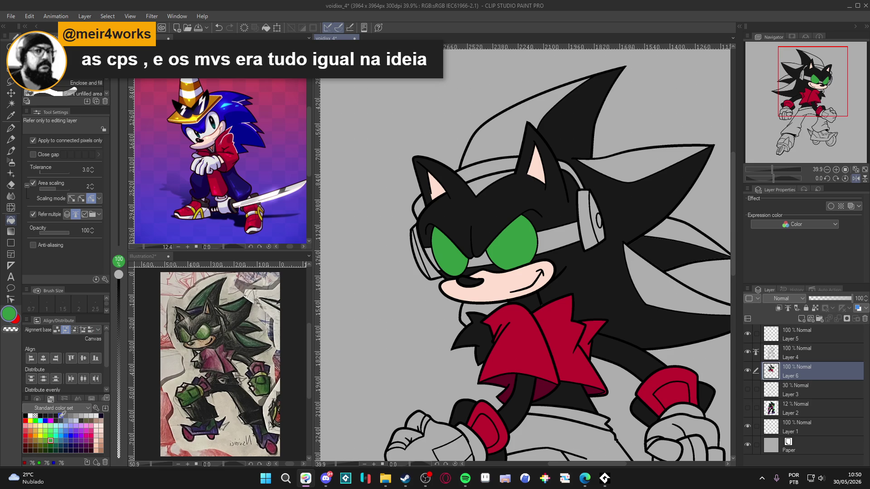
Fill the three strap parts, headphone face, sides and top band with light blue-grey.
left_click(66, 420)
left_click(527, 249)
left_click(485, 256)
left_click(435, 257)
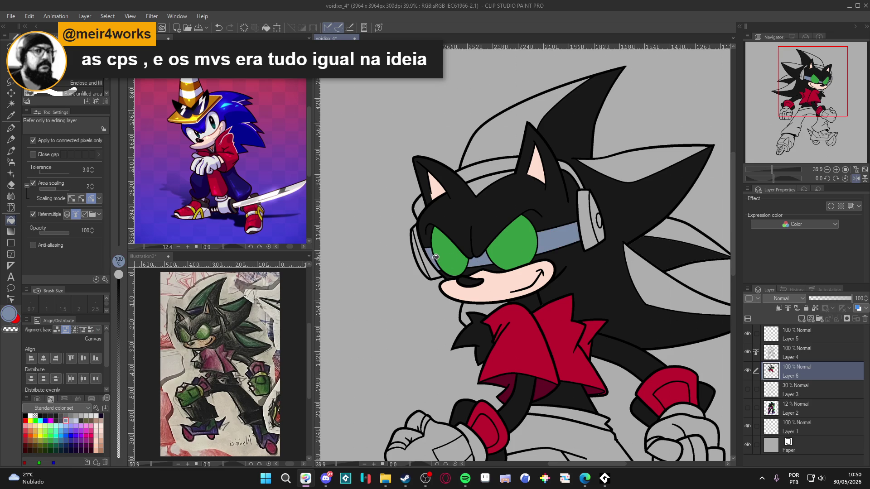
left_click(582, 232)
left_click(597, 228)
left_click(423, 266)
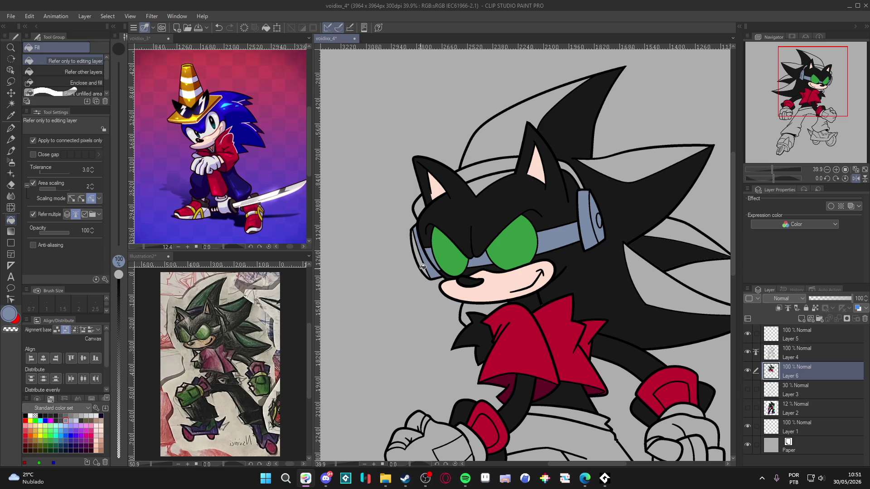
left_click(424, 264)
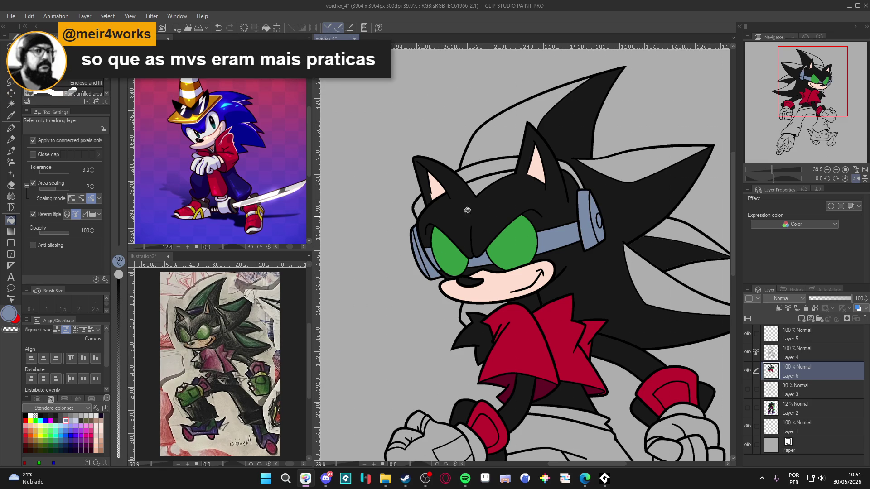
left_click(483, 174)
Take the lens green and darken it to 15501E in Color settings.
scroll(430, 207, "down", 2)
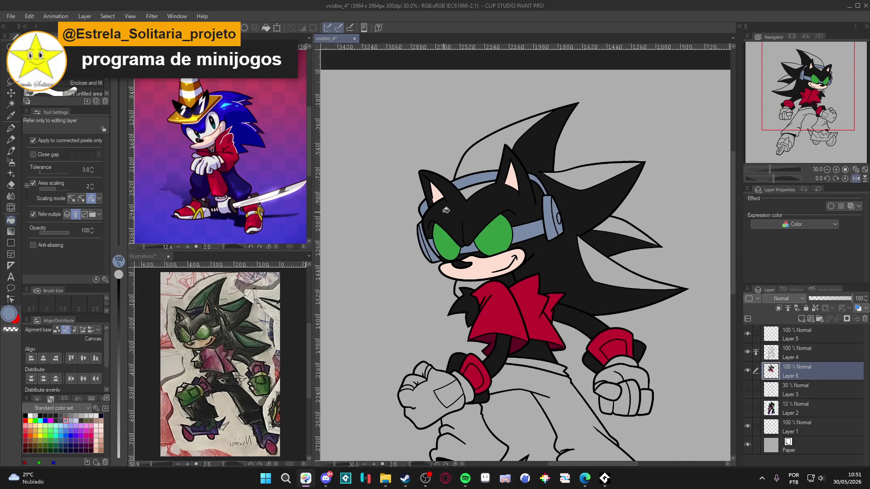
scroll(476, 242, "up", 1)
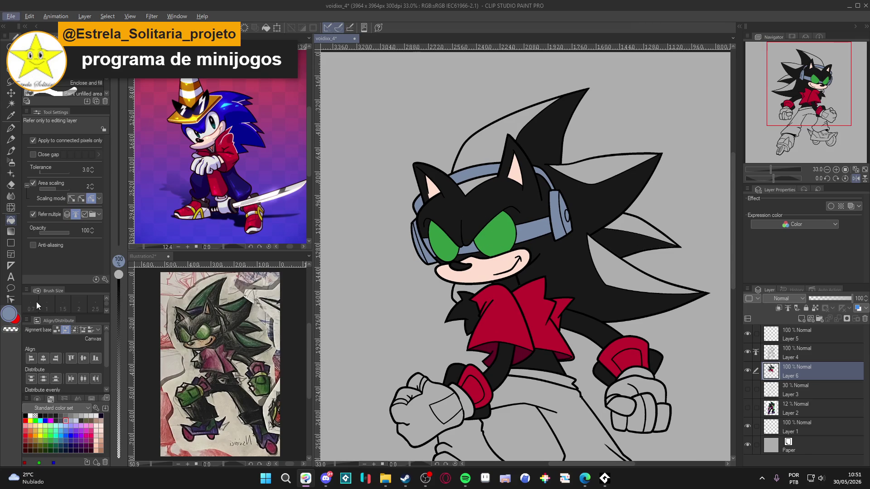
left_click(511, 239, "alt")
double_click(9, 313)
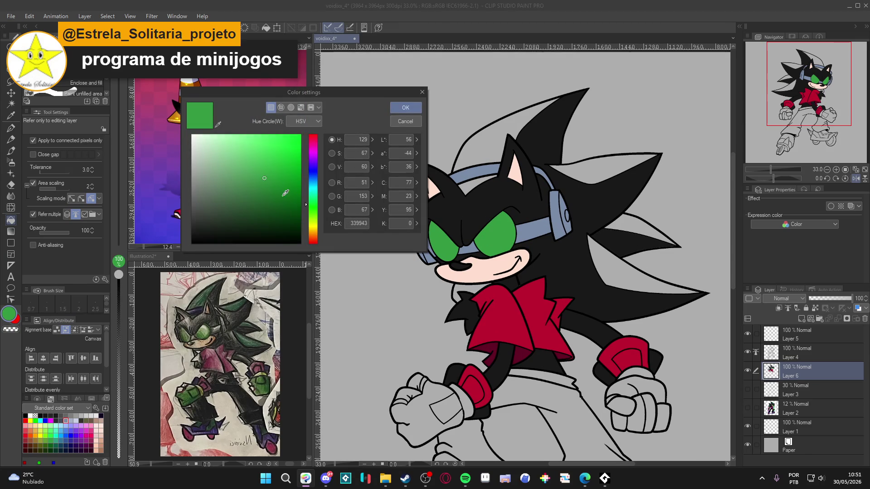
left_click_drag(266, 178, 274, 207)
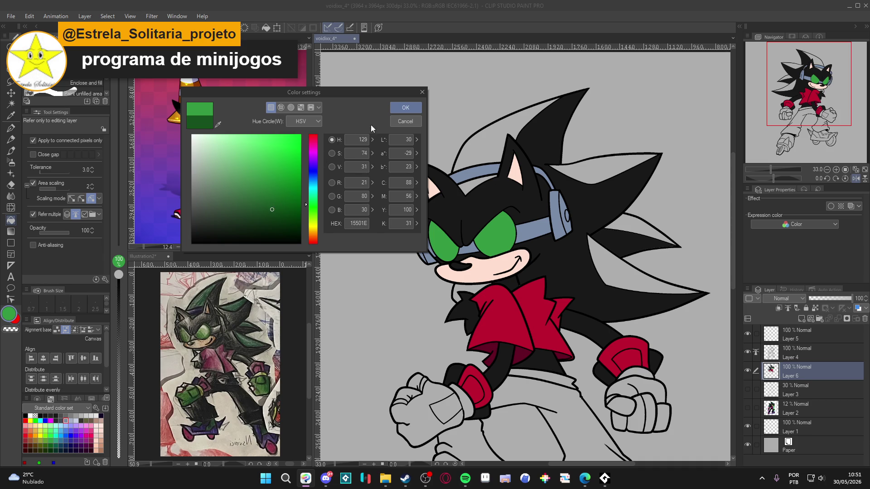
left_click(404, 112)
Fill the top and right-side head quills dark green, then eyedrop black back from the fur.
left_click(478, 147)
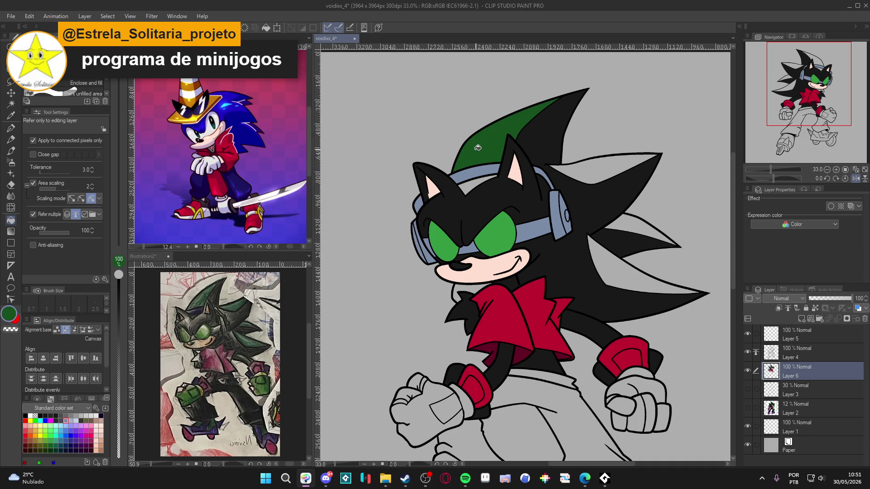
left_click(606, 161)
left_click(632, 224)
left_click(611, 253)
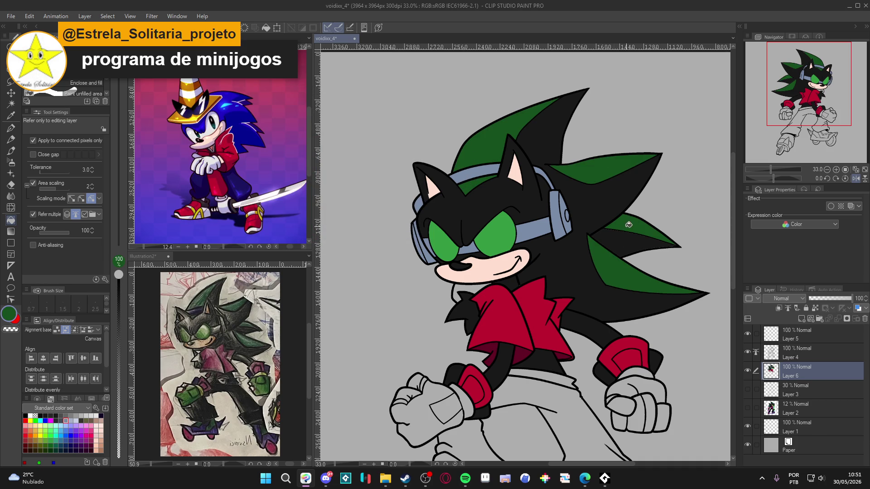
left_click(618, 243, "alt")
left_click(625, 223, "alt")
scroll(561, 274, "down", 3)
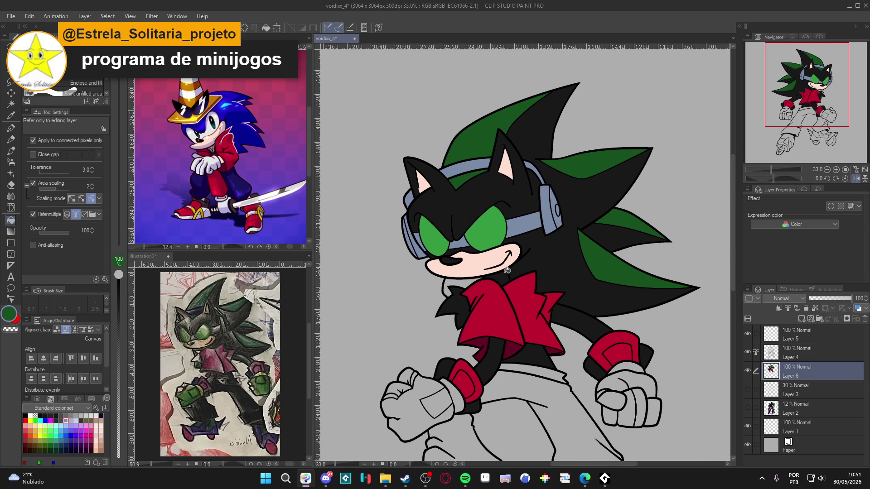
left_click(520, 244, "alt")
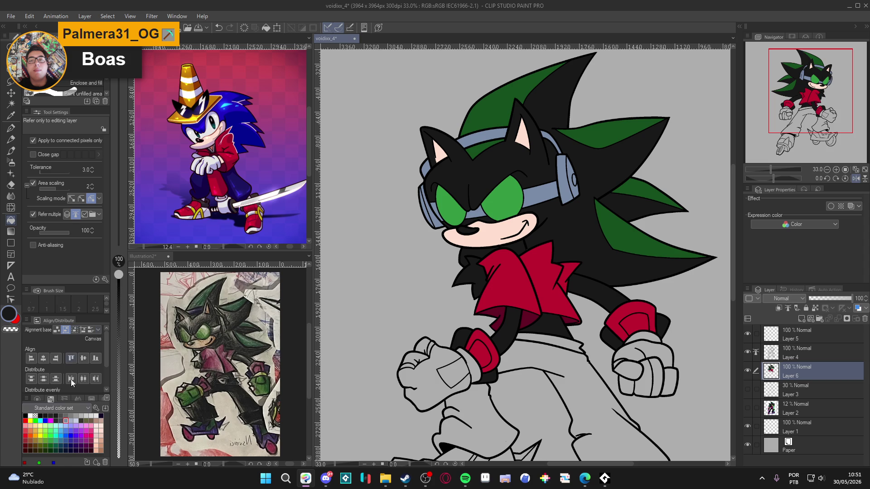
Fill the chest fur tuft with the Gray-15% swatch.
left_click(91, 415)
left_click(471, 274)
left_click_drag(459, 279, 455, 278)
Save the drawing with Ctrl+S and pan the view up the character.
key("ctrl+s")
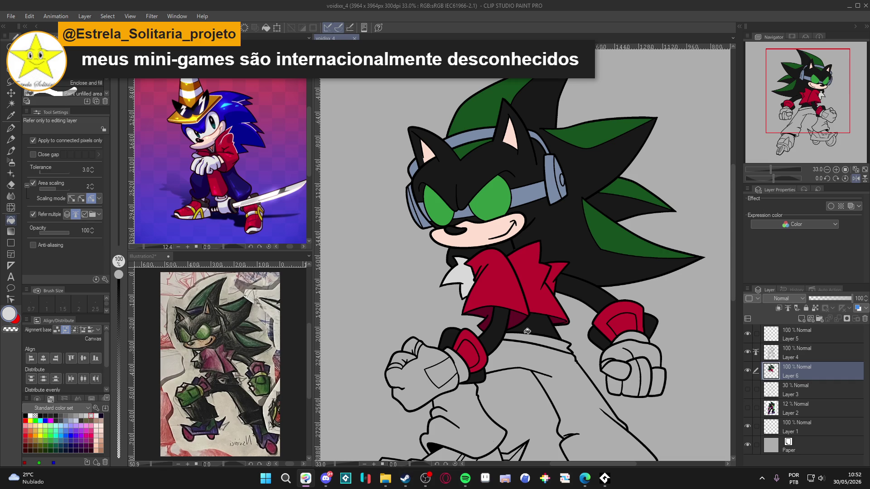
left_click_drag(487, 363, 500, 339)
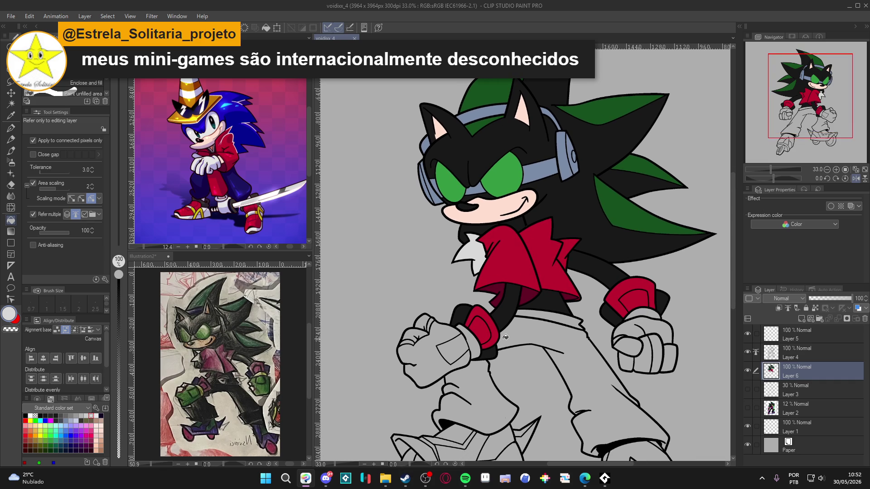
key("alt")
left_click_drag(428, 358, 440, 354)
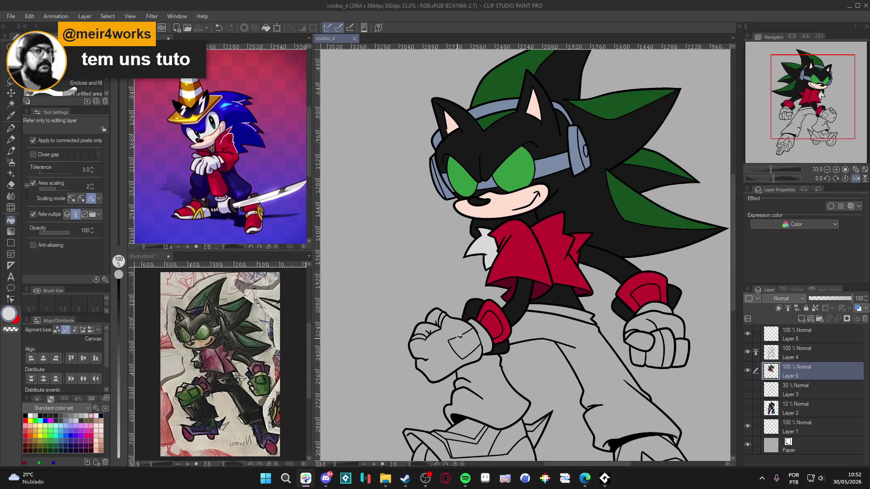
scroll(453, 363, "down", 1)
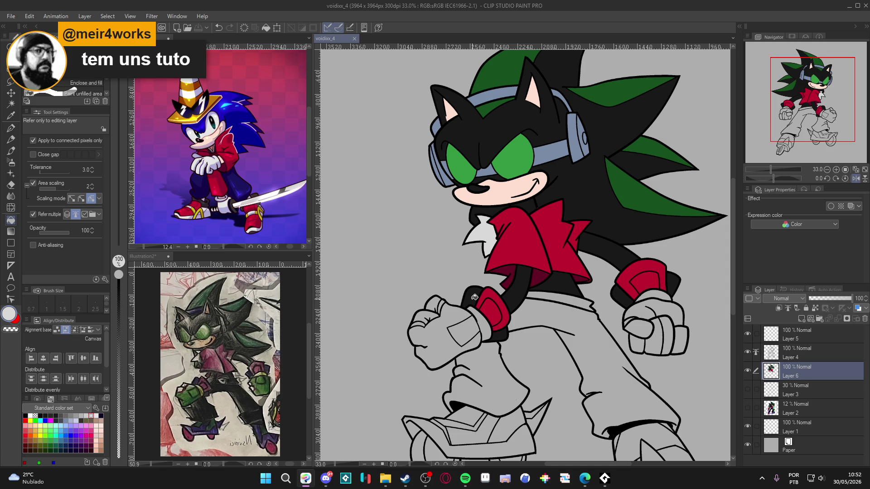
mouse_move(475, 297)
left_mouse_down()
mouse_move(491, 343)
mouse_move(469, 333)
mouse_move(461, 318)
mouse_move(469, 316)
left_mouse_up()
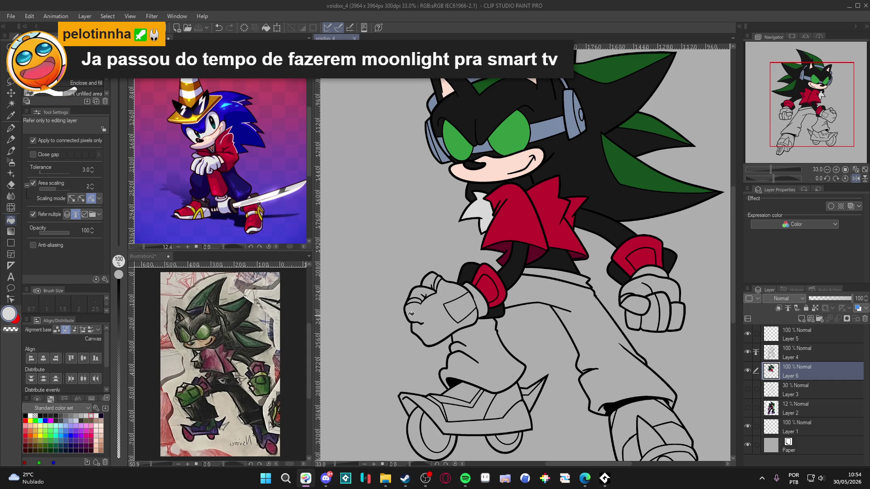
Fill the gap beside the left wrist cuff with the cuff's red; undo a yellow cuff test.
left_click(490, 288, "alt")
left_click(483, 309)
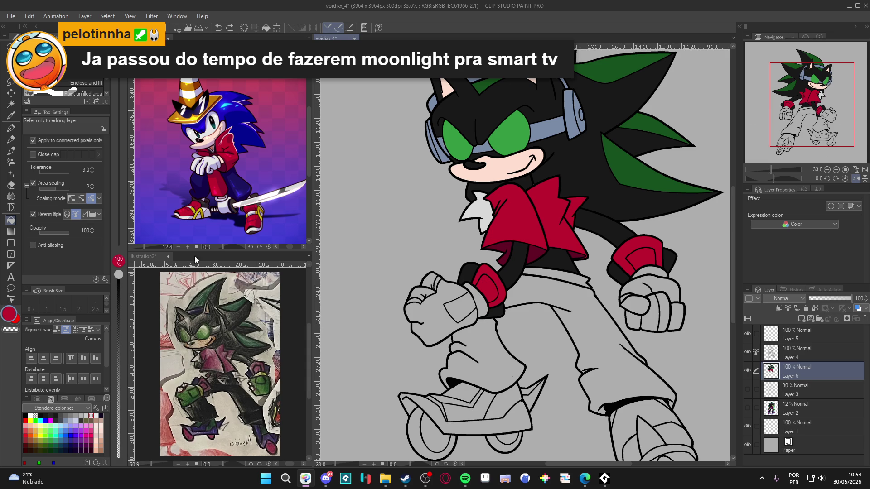
left_click(40, 435)
left_click(475, 293)
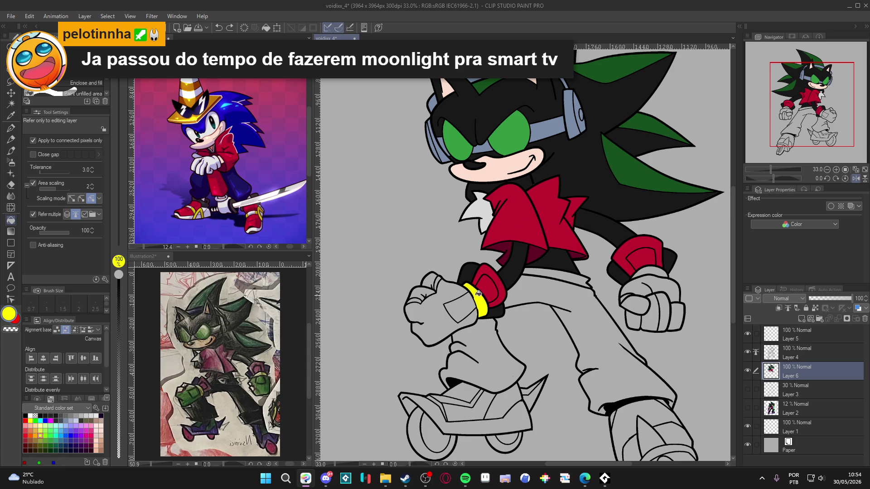
key("ctrl+z")
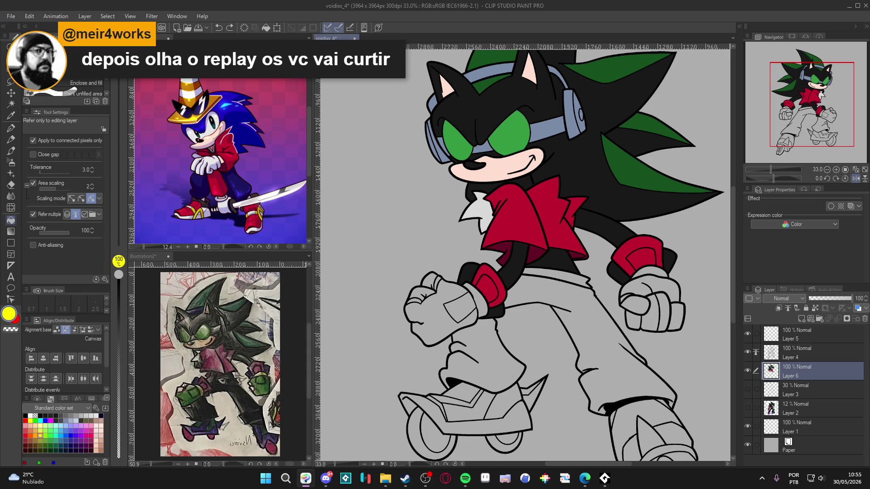
key("alt+Tab")
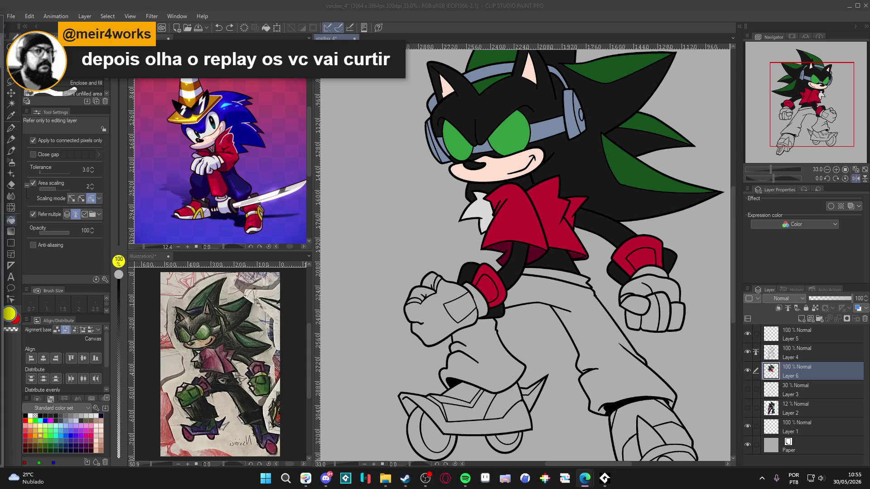
scroll(491, 225, "down", 5)
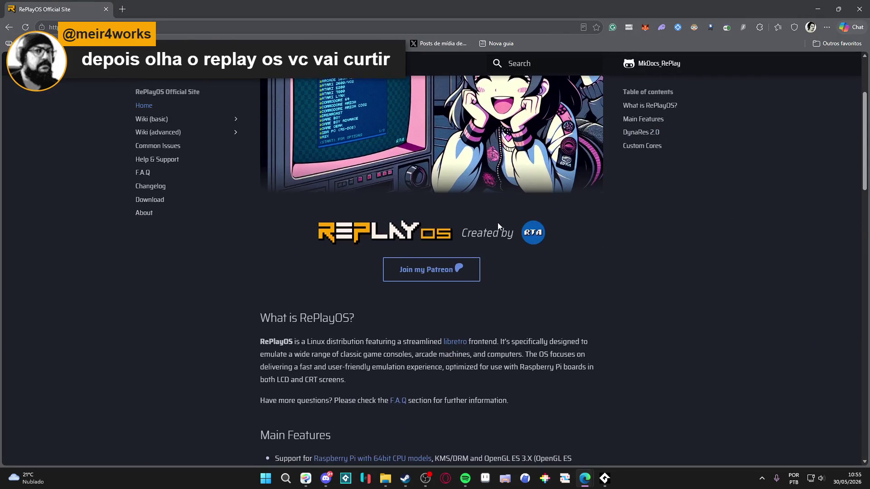
scroll(504, 220, "down", 5)
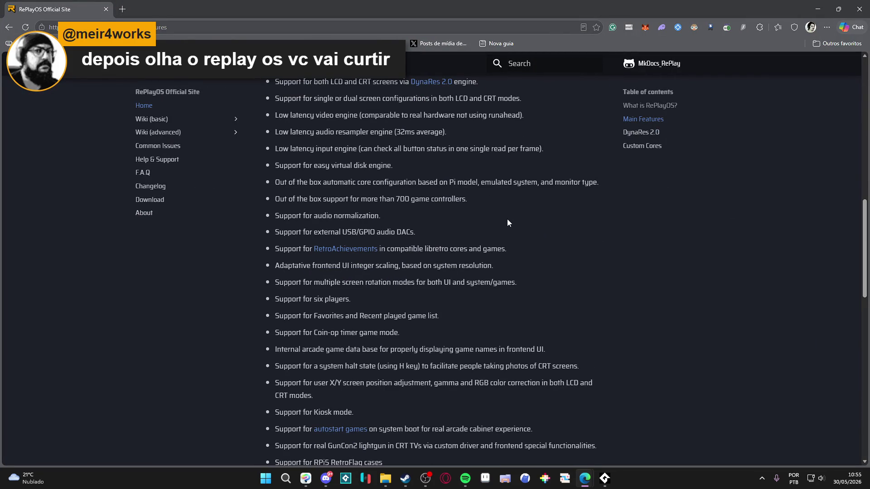
scroll(507, 223, "down", 7)
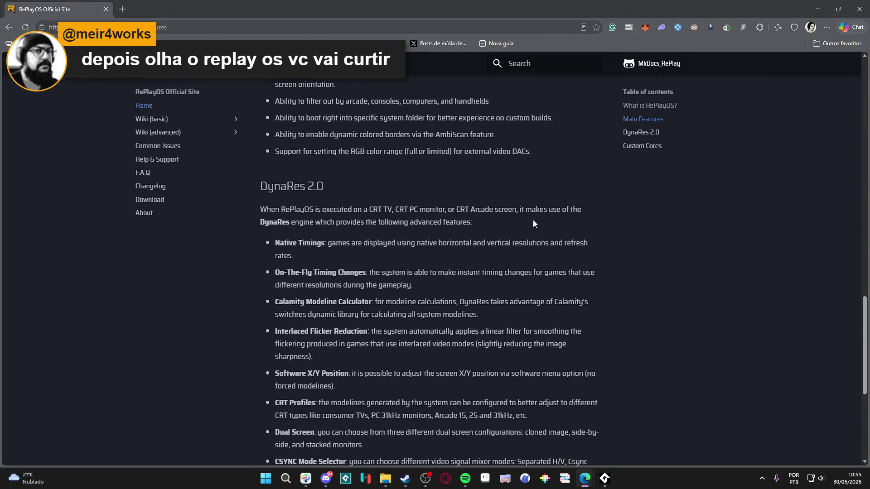
scroll(532, 219, "down", 5)
scroll(713, 378, "up", 20)
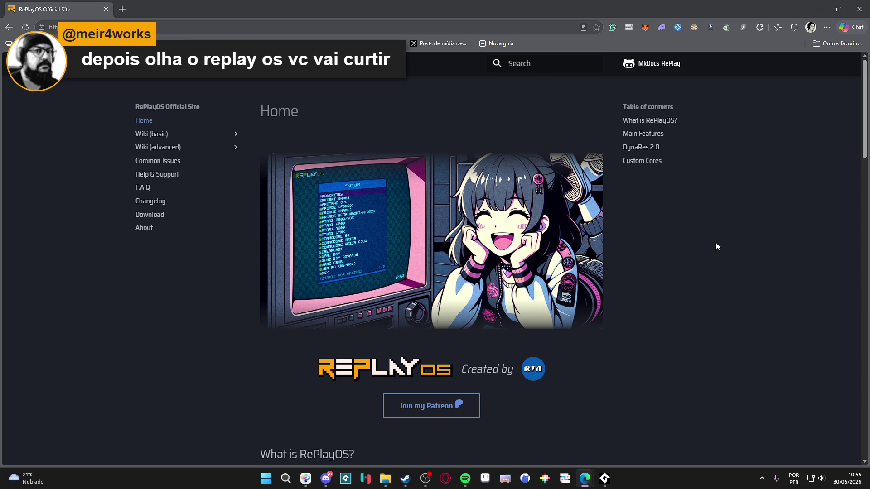
left_click(817, 9)
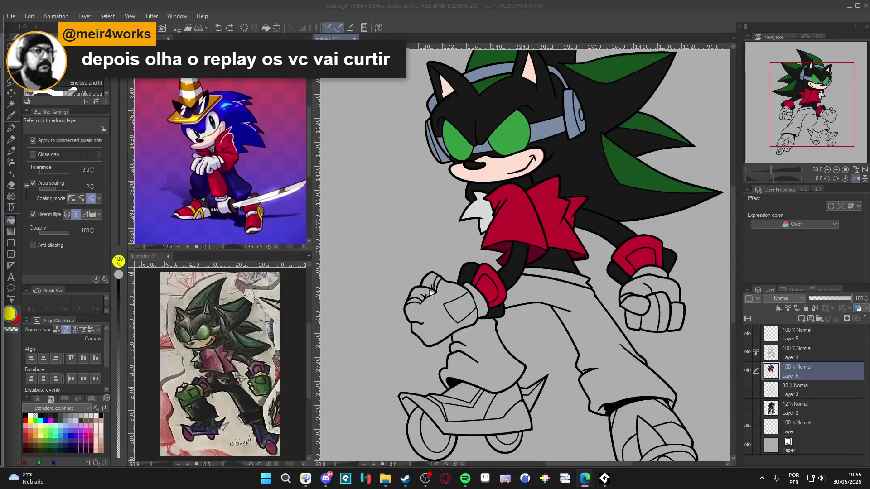
Eyedrop black from the torso and fill both trouser legs black.
left_click(559, 259, "alt")
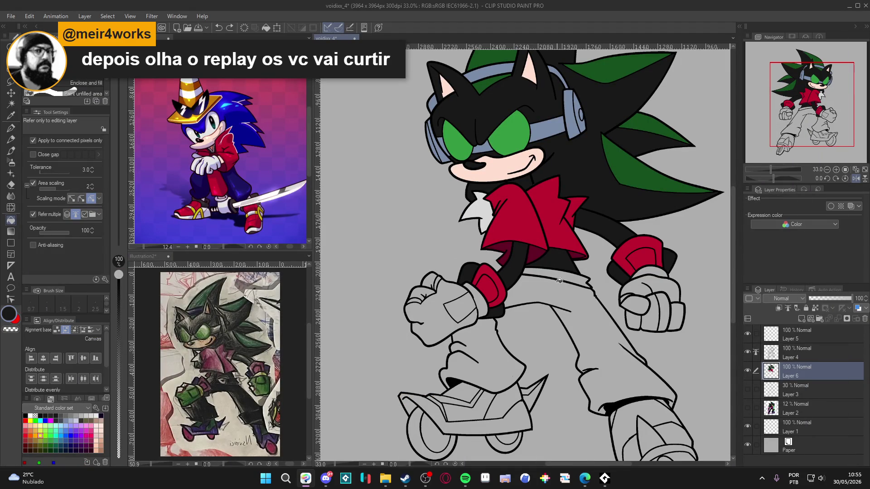
left_click(561, 301)
left_click(487, 350)
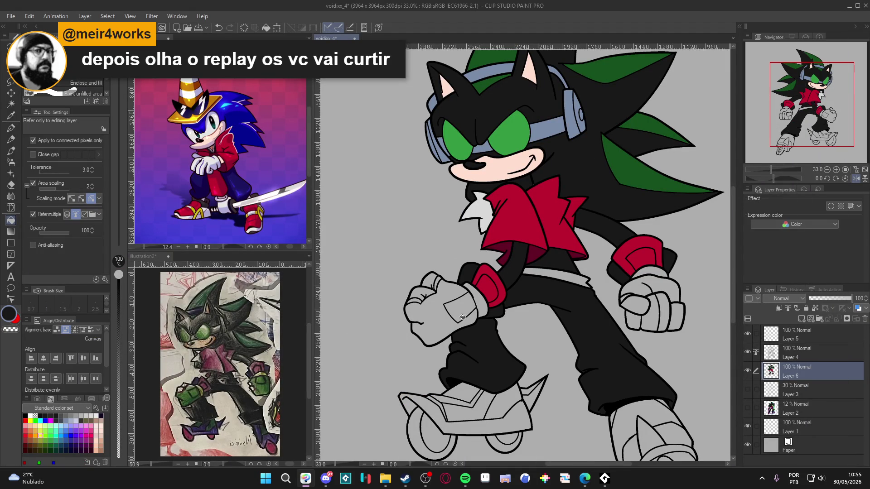
scroll(448, 315, "left", 2)
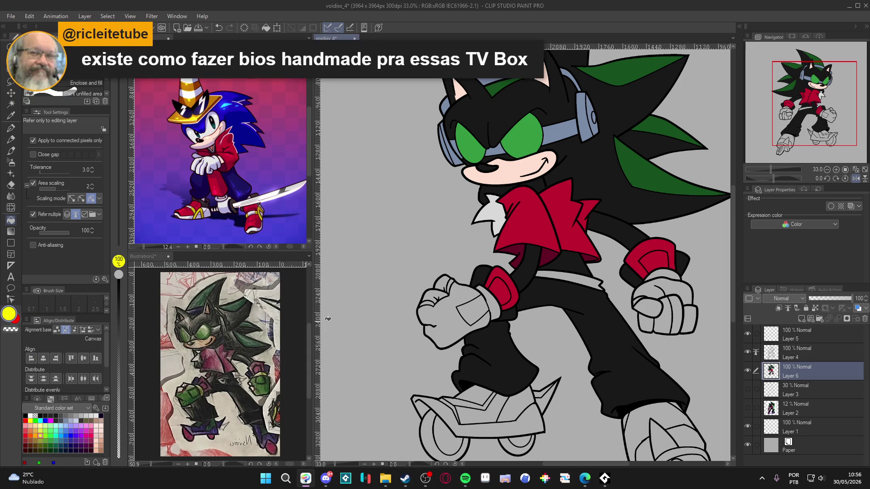
Fill both wristbands olive-yellow and both gloves green.
left_click(40, 440)
left_click(496, 310)
left_click(671, 272)
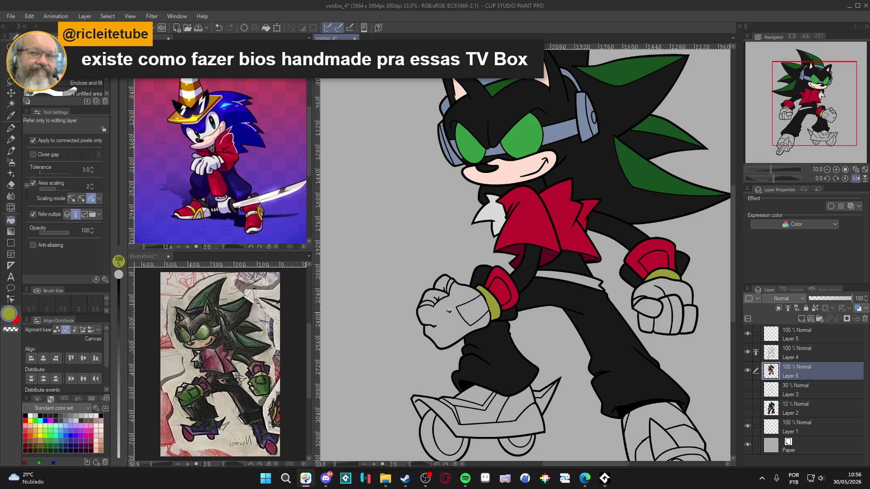
left_click(643, 168, "alt")
left_click(469, 315)
left_click(460, 304)
left_click(653, 296)
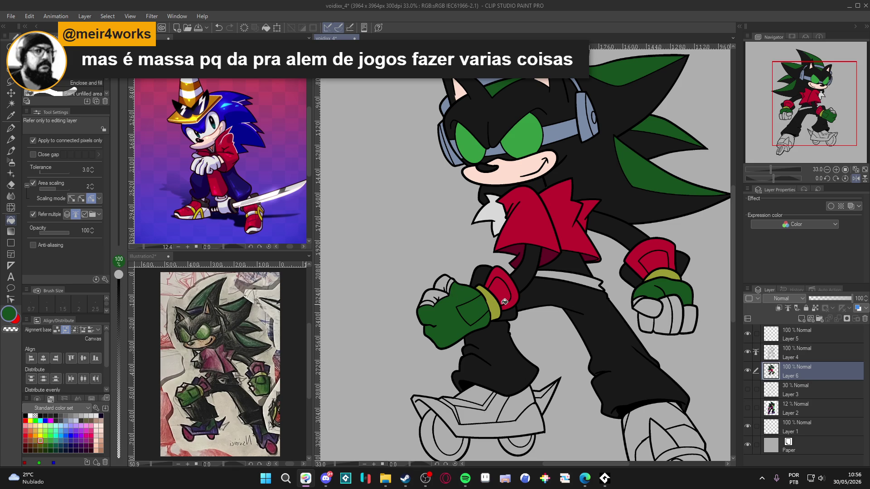
Eyedrop white from the chest fur and fill the right fist's fingers and thumb white.
left_click(494, 213, "alt")
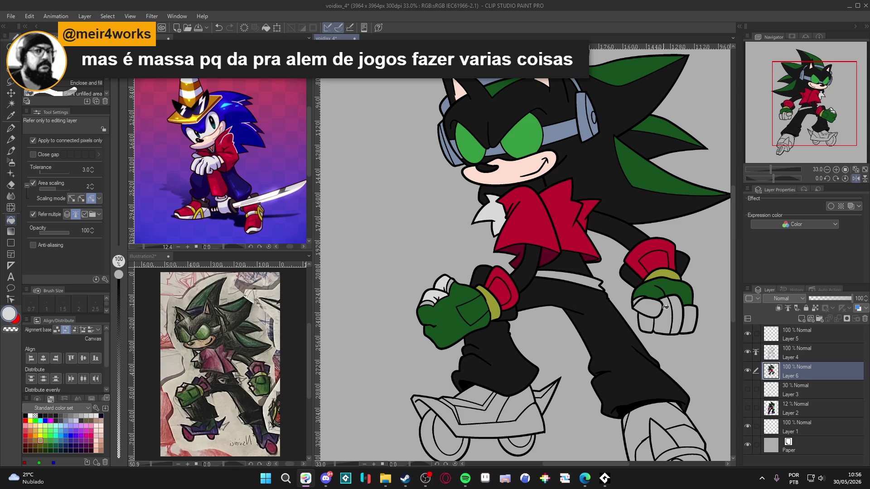
left_click(645, 322)
left_click(678, 318)
left_click(685, 320)
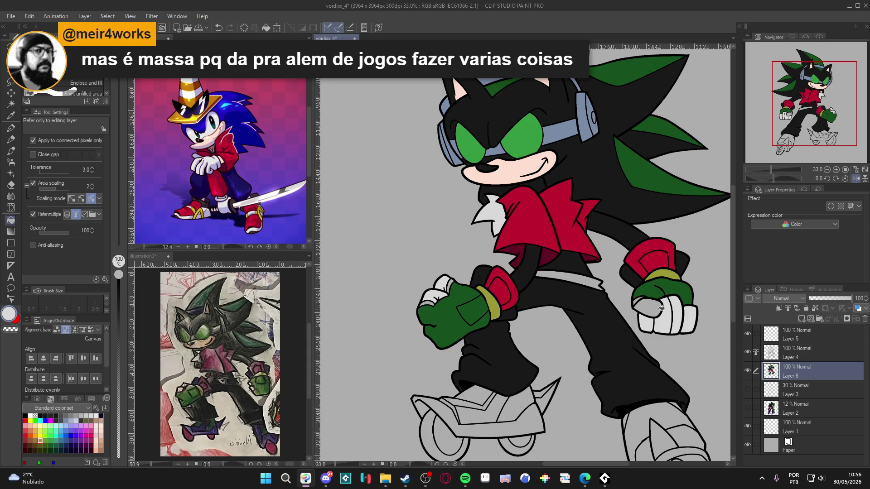
left_click(647, 302)
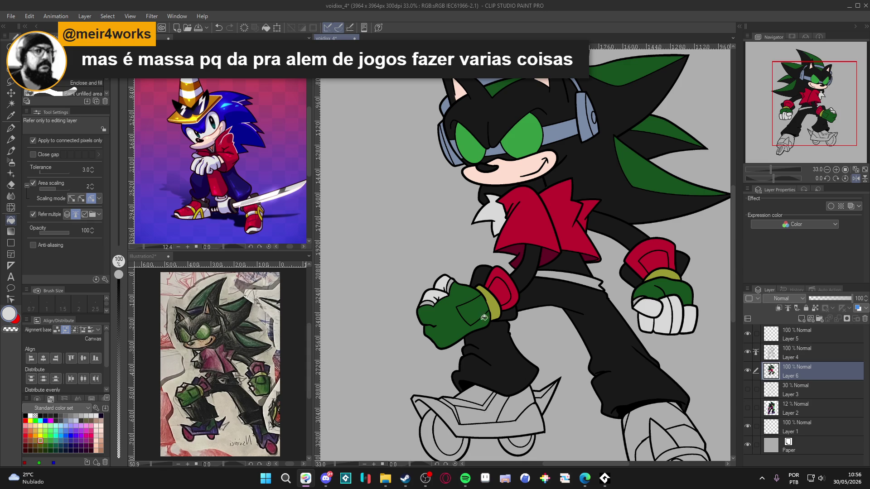
scroll(485, 287, "up", 2)
left_click(491, 293, "alt")
Zoom around the fists, switch the colour back to black and save the drawing.
left_click_drag(432, 317, 458, 311)
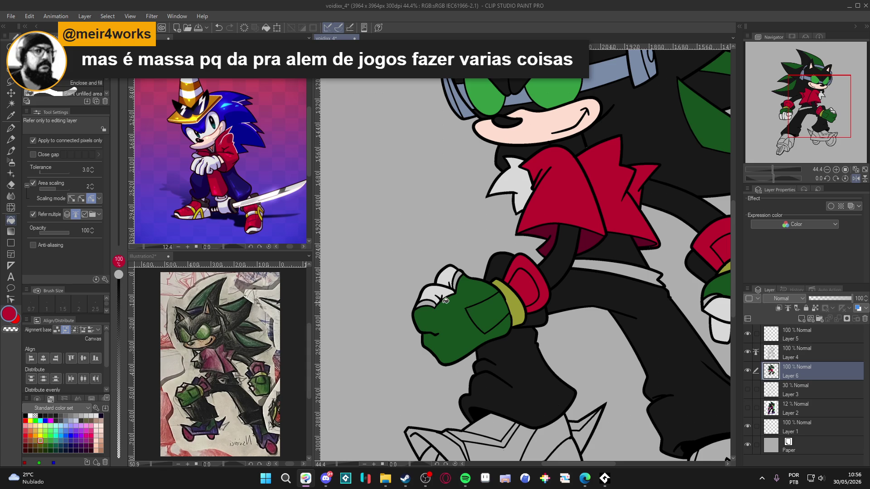
scroll(470, 308, "up", 2)
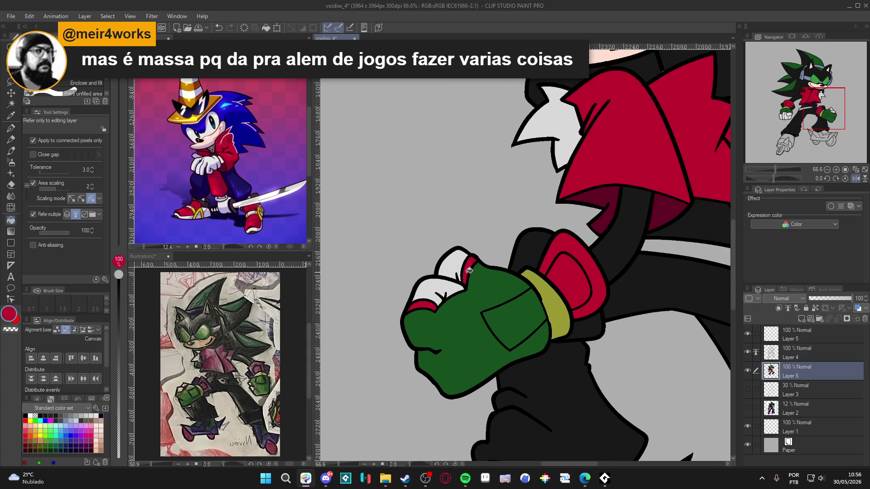
scroll(469, 271, "down", 2)
scroll(564, 307, "up", 2)
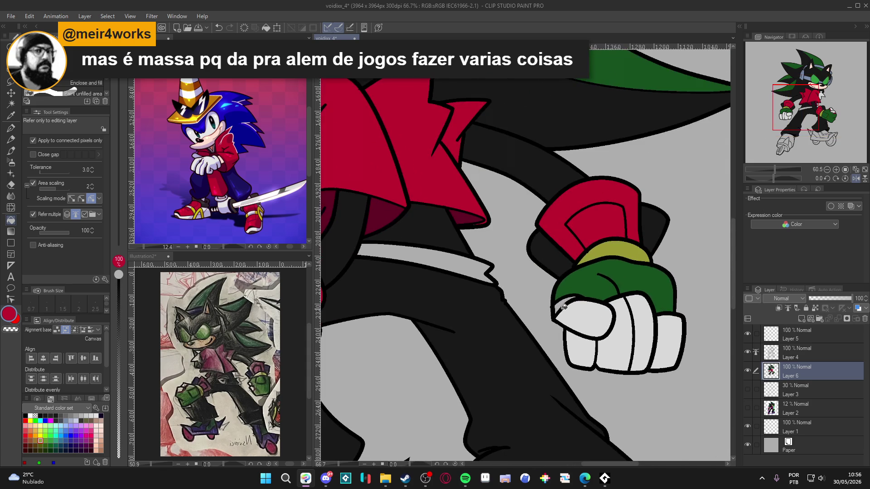
scroll(564, 307, "down", 3)
left_click_drag(523, 305, 526, 306)
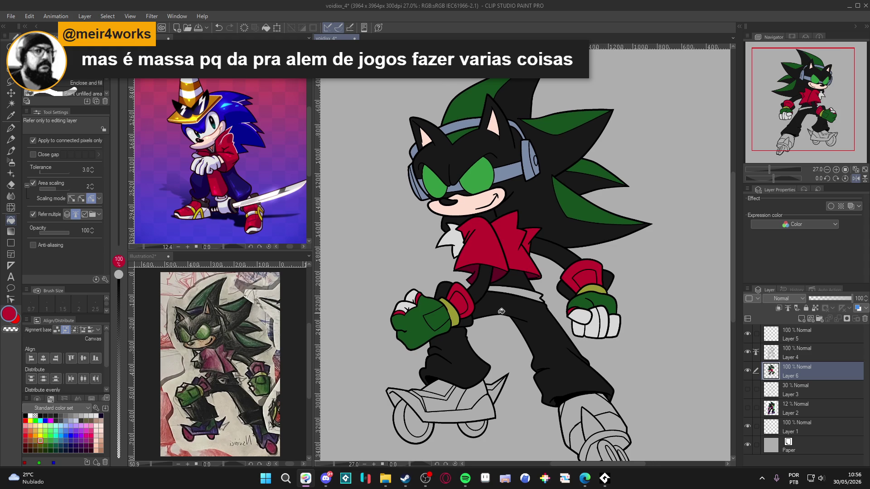
scroll(514, 298, "up", 1)
left_click(516, 300, "alt")
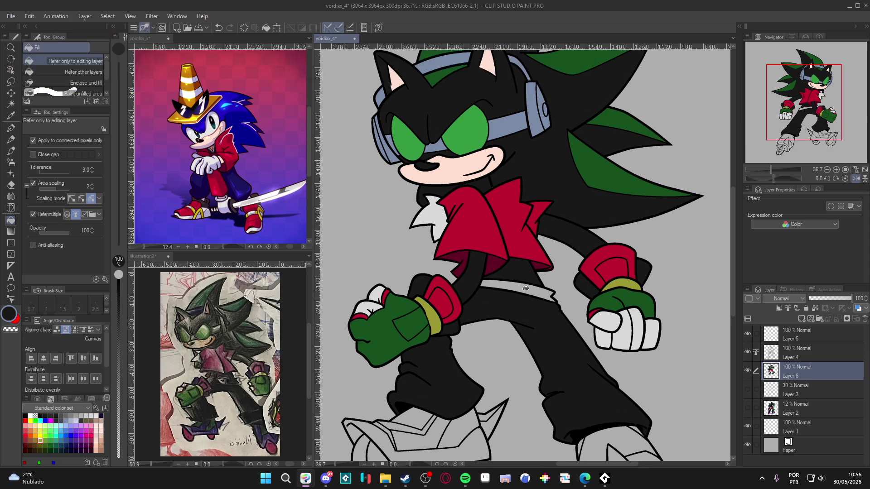
scroll(511, 345, "down", 1)
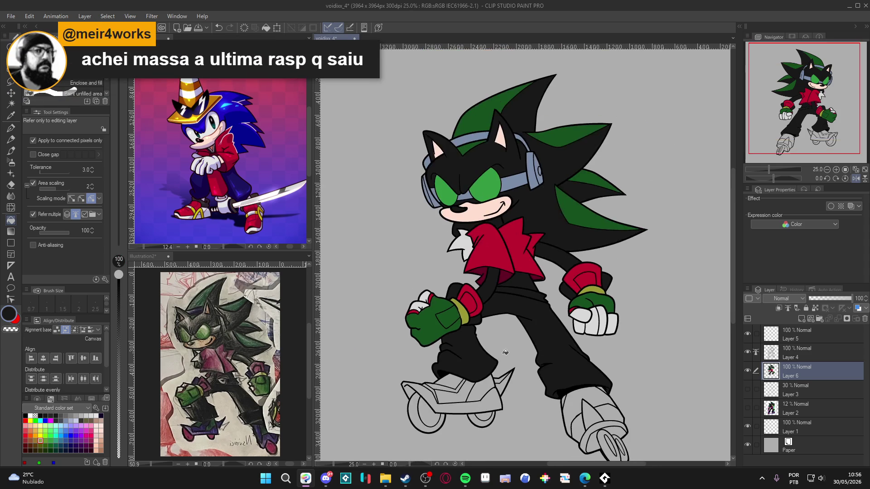
scroll(511, 346, "up", 2)
key("ctrl+s")
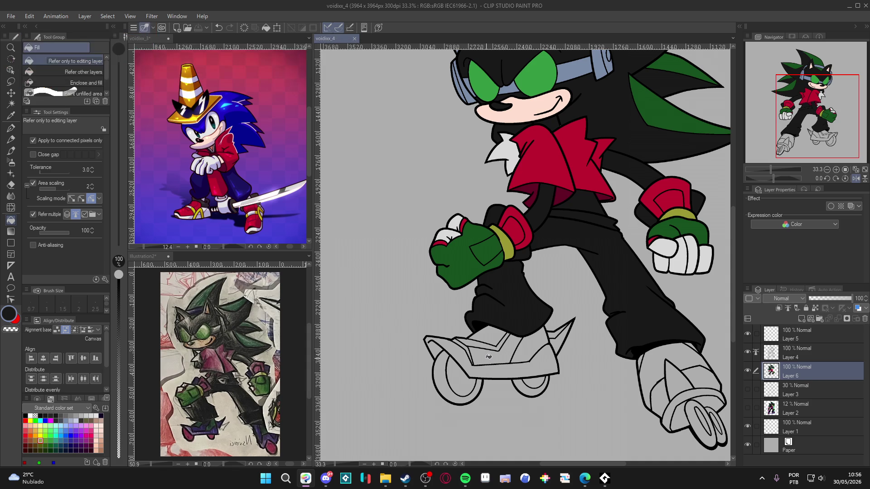
Eyedrop the jacket red and fill the front skate's left and right wheels red.
left_click_drag(506, 341, 471, 323)
scroll(443, 335, "up", 2)
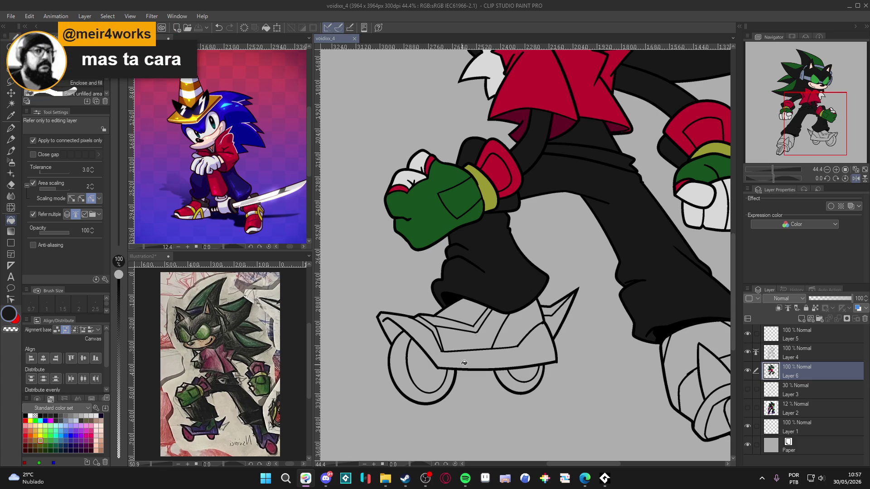
scroll(465, 363, "down", 3)
scroll(450, 363, "up", 1)
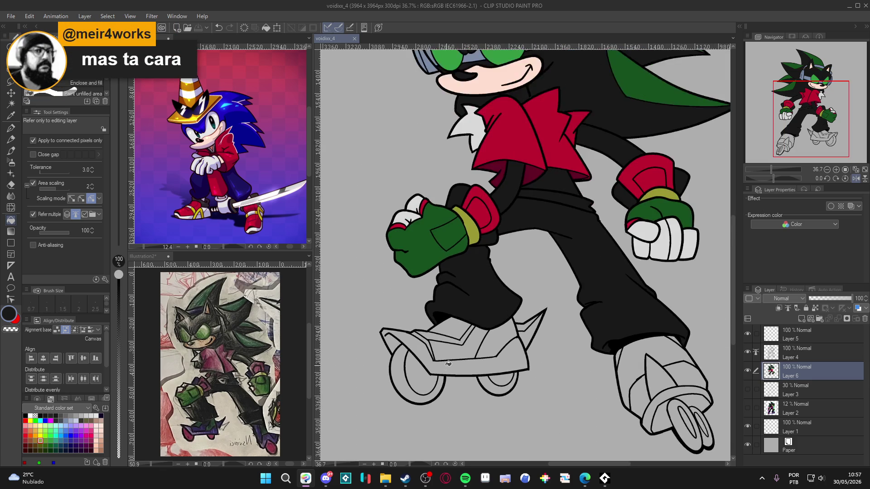
scroll(449, 363, "up", 2)
left_click(504, 157, "alt")
left_click(412, 386)
left_click(524, 377)
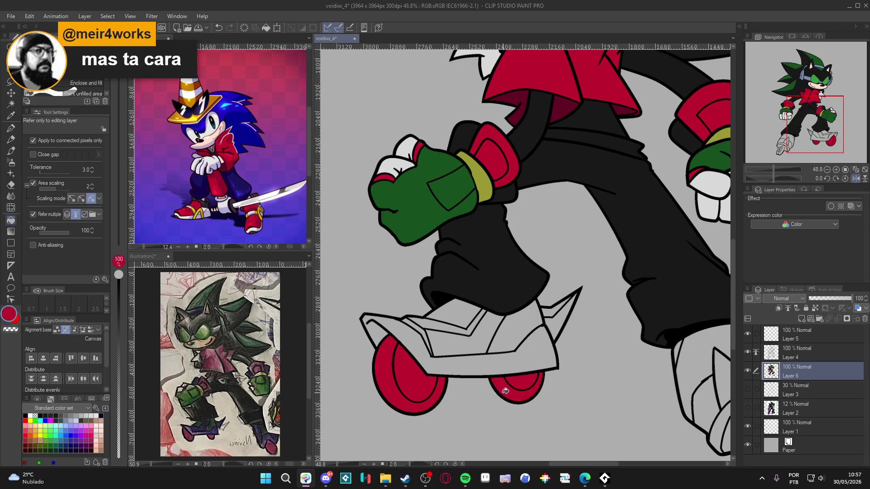
Try dark navy on the skate base and shoe middle, then undo it.
left_click(70, 449)
left_click(438, 359)
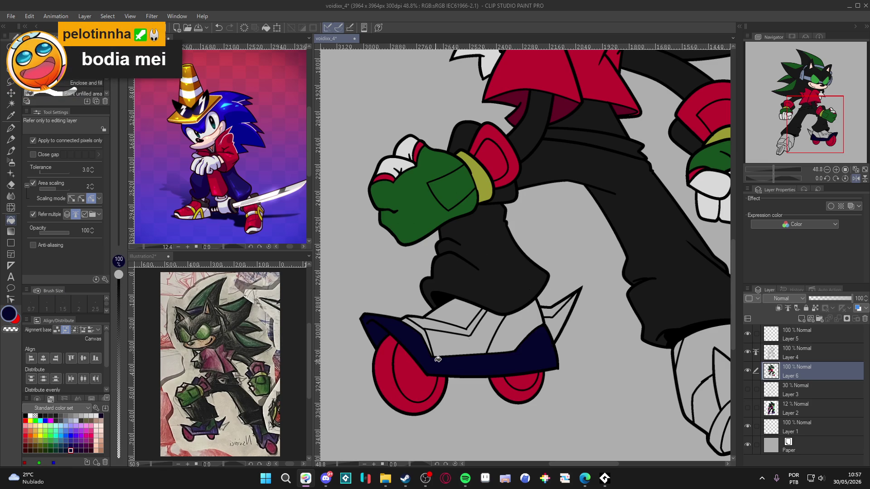
left_click(448, 347)
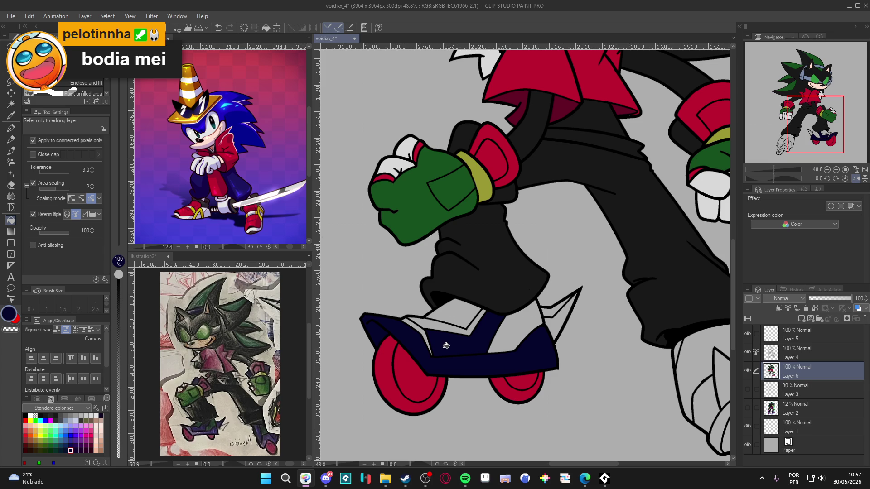
scroll(448, 358, "down", 2)
key("ctrl+z")
key("ctrl+z")
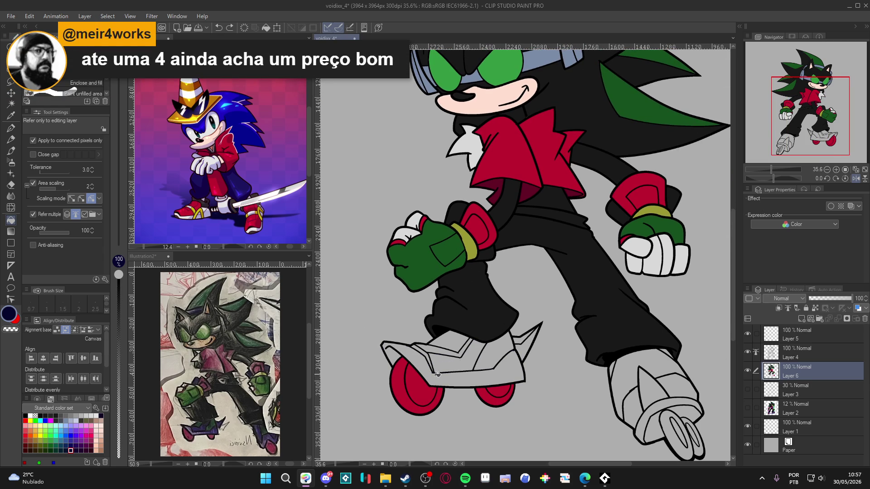
scroll(443, 379, "up", 2)
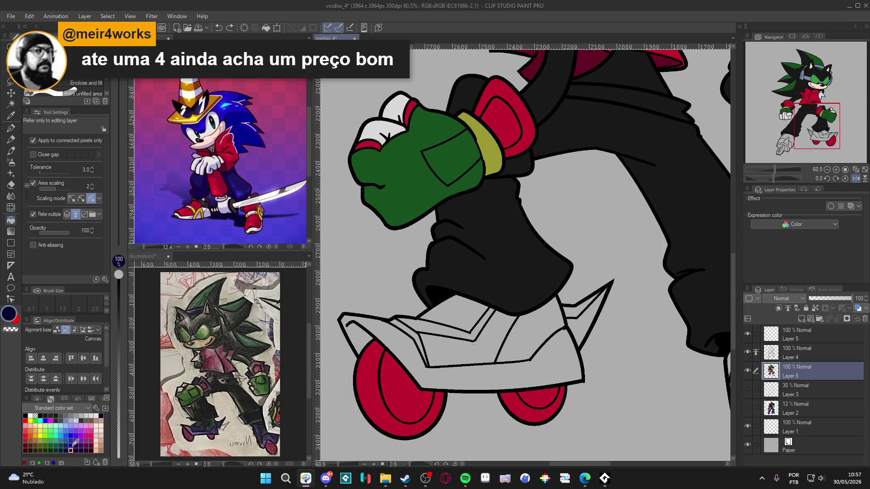
Fill the skate's sole band, middle and left panels, and toe spike dark indigo.
left_click(65, 445)
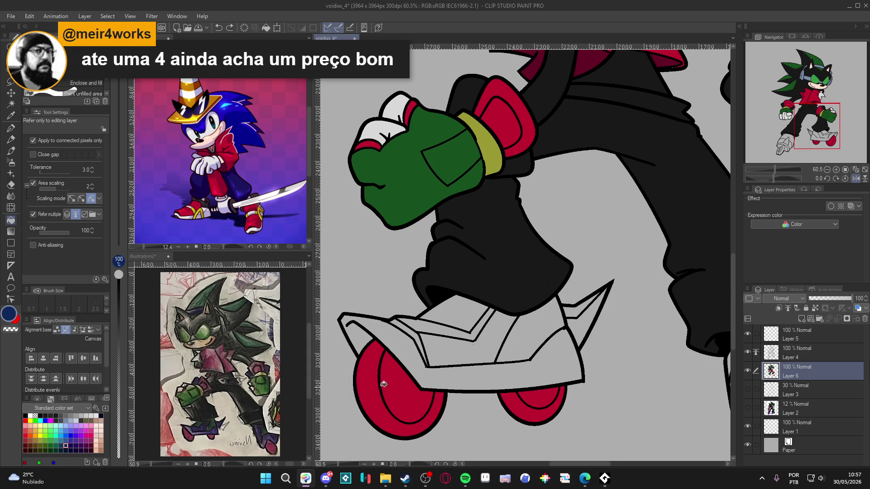
left_click(429, 376)
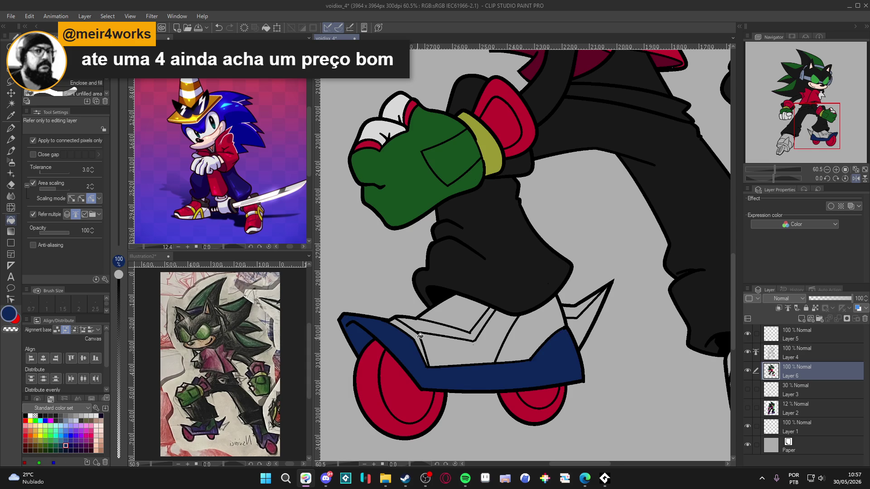
left_click(75, 445)
left_click(424, 382)
left_click(434, 350)
left_click(420, 337)
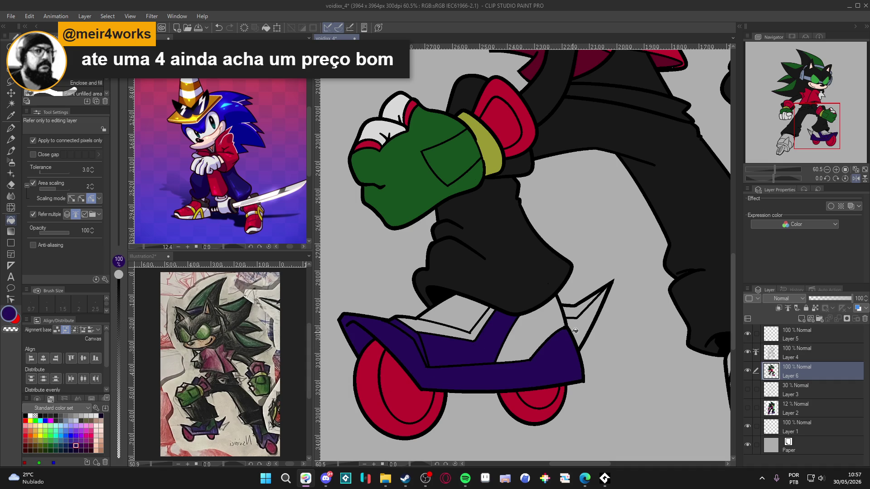
left_click(575, 327)
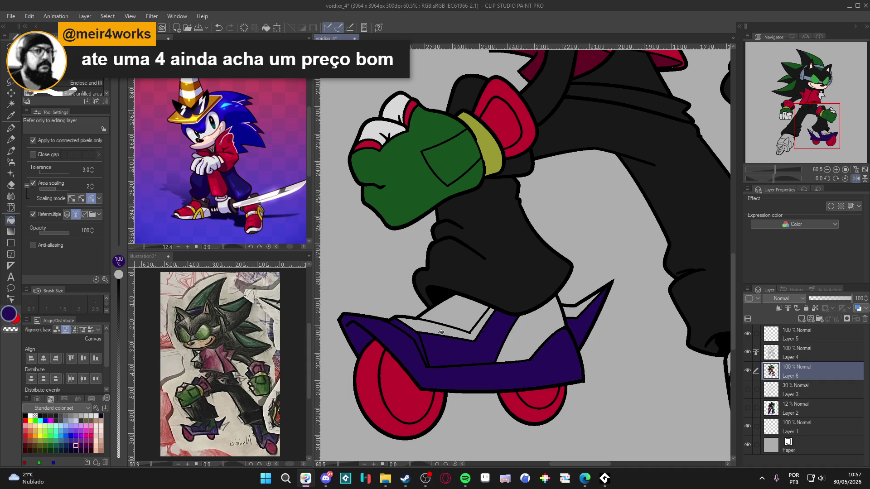
Lighten the purple to 341673 in Color settings and fill the shoe-top area with it.
left_click(7, 319)
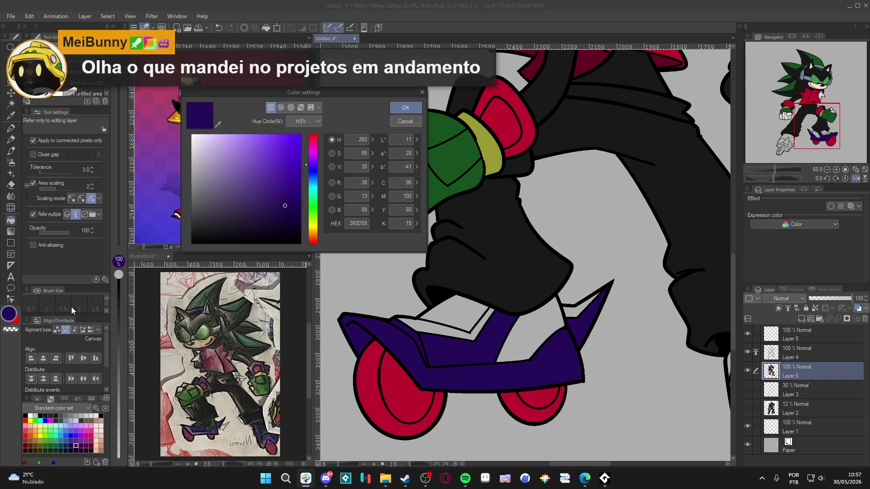
left_click(280, 195)
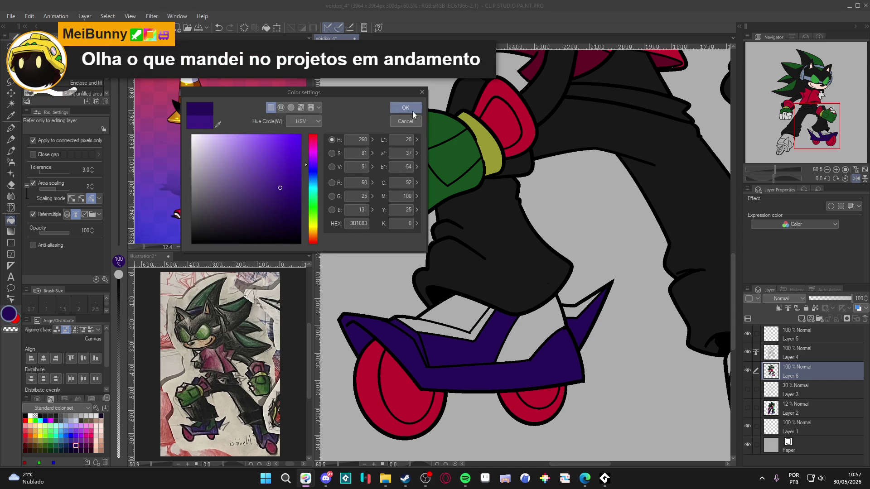
left_click(414, 110)
left_click(436, 328)
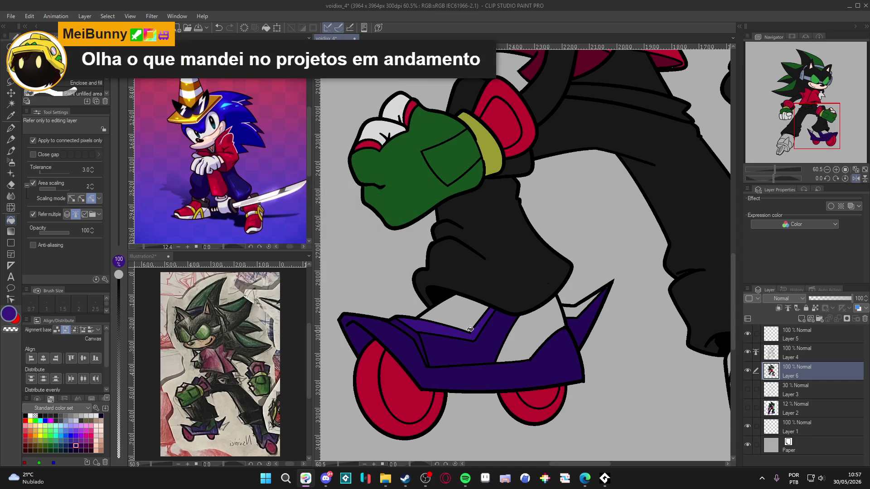
Fill two shoe-top areas with the glove green and the skate's right tip purple.
left_click(408, 169, "alt")
left_click(516, 339)
left_click(452, 309)
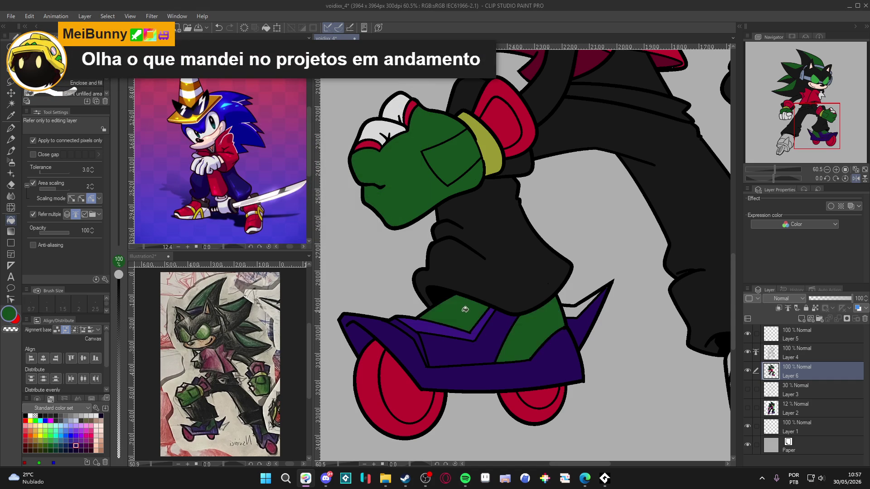
left_click(451, 329, "alt")
left_click(581, 304)
scroll(581, 304, "down", 2)
Fill the right skate's cuff band, shoe areas and cone purple, redoing one misfill.
mouse_move(571, 308)
left_mouse_down()
mouse_move(557, 326)
mouse_move(543, 304)
left_mouse_up()
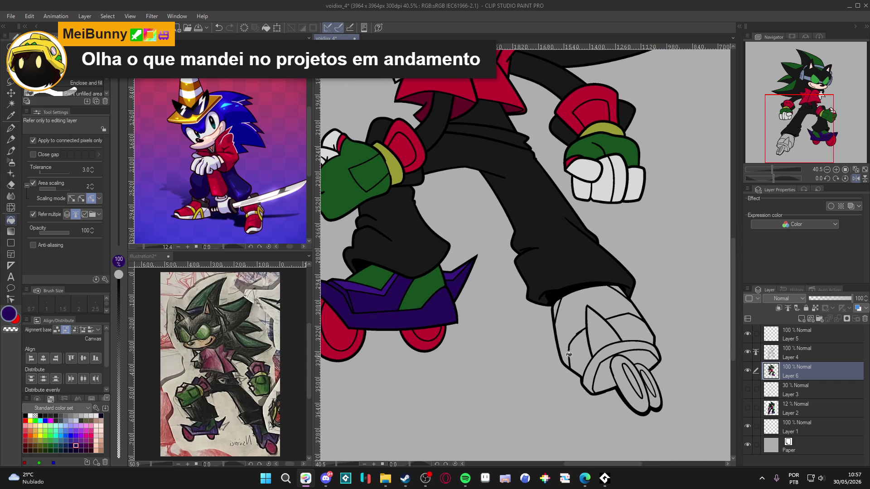
left_click(599, 356)
left_click_drag(583, 345, 608, 338)
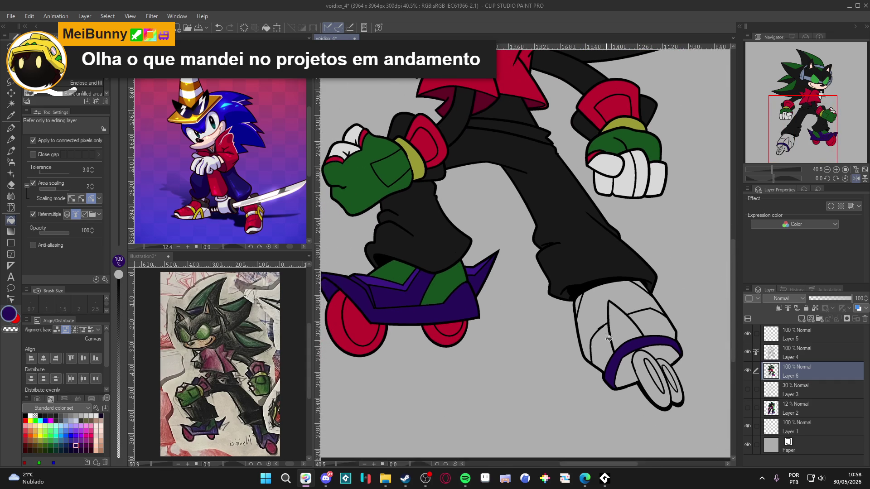
left_click(604, 338)
key("ctrl+z")
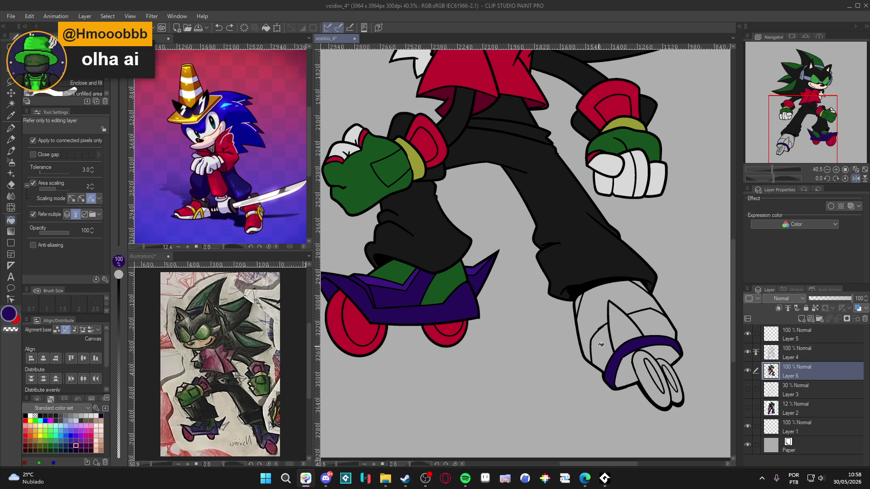
left_click(601, 344)
left_click(643, 320)
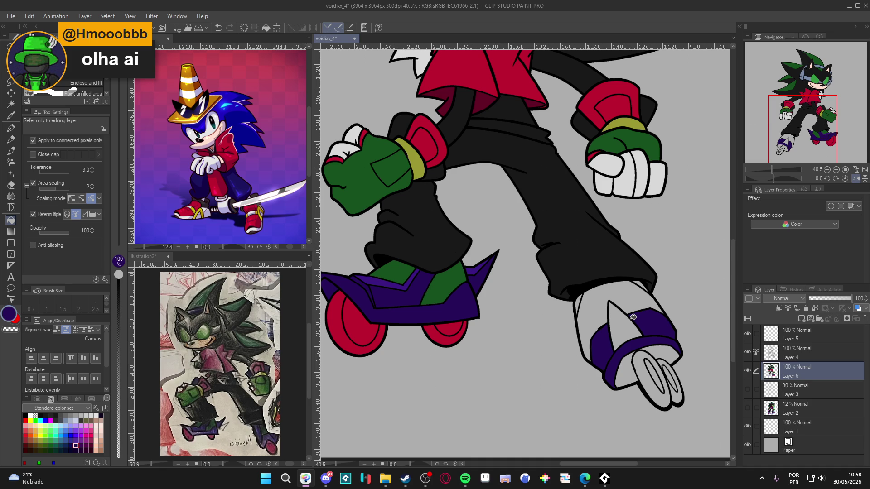
left_click(619, 324)
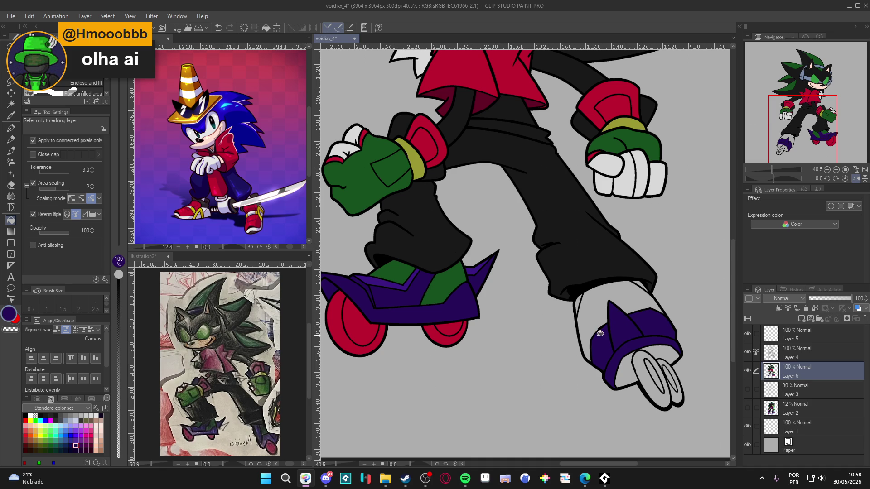
Fill the white areas above the purple band green and a thin sliver purple.
left_click(440, 282, "alt")
left_click(583, 308)
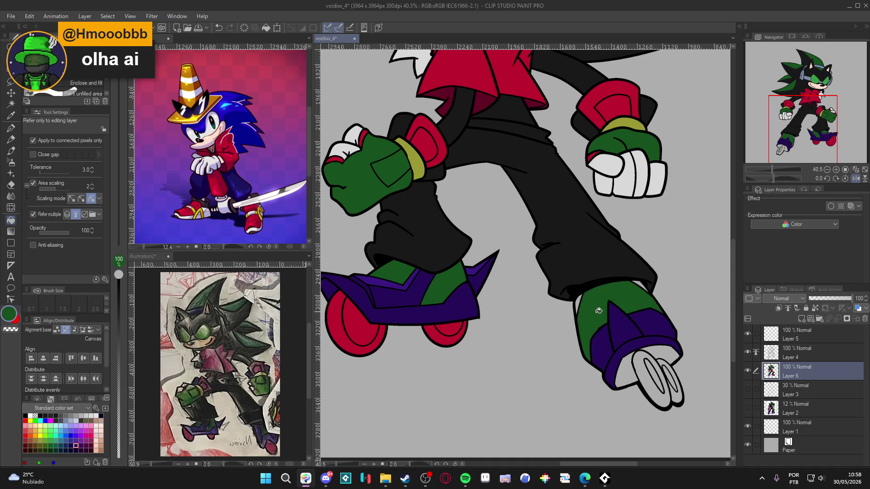
left_click(607, 331, "alt")
left_click(581, 304)
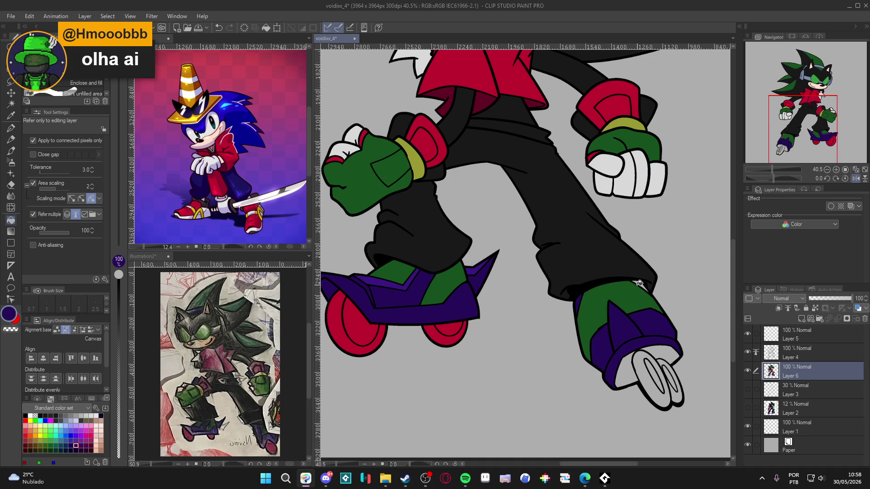
Fill the cuff-to-shoe gaps black and the skate's two wheels red.
left_click(593, 284, "alt")
left_click(632, 362)
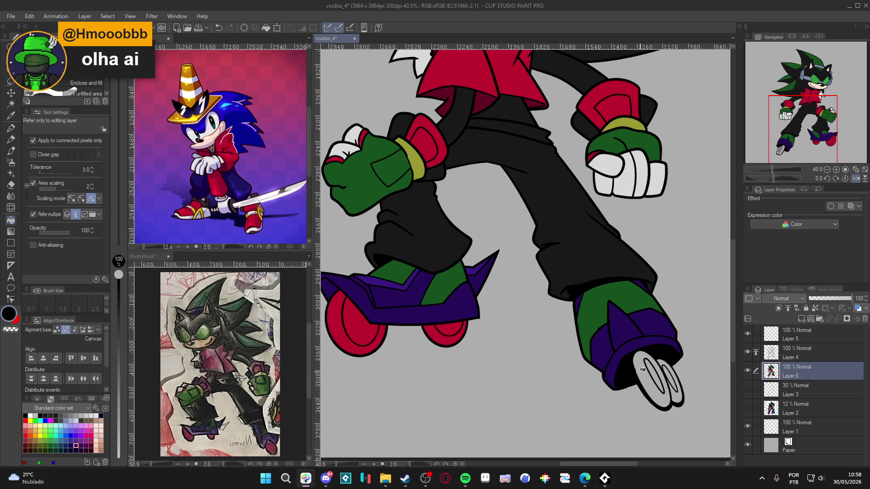
left_click(456, 331, "alt")
left_click(650, 380)
left_click(675, 380)
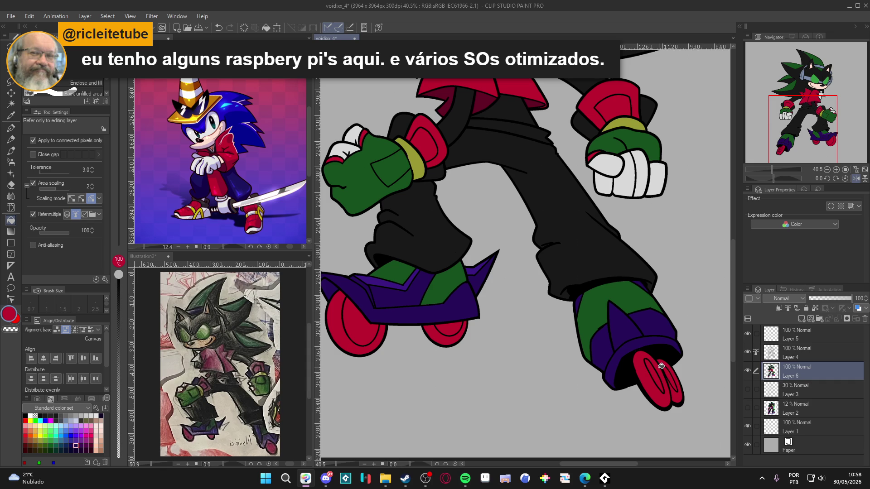
Zoom out to the whole hedgehog and save the drawing.
scroll(562, 299, "down", 4)
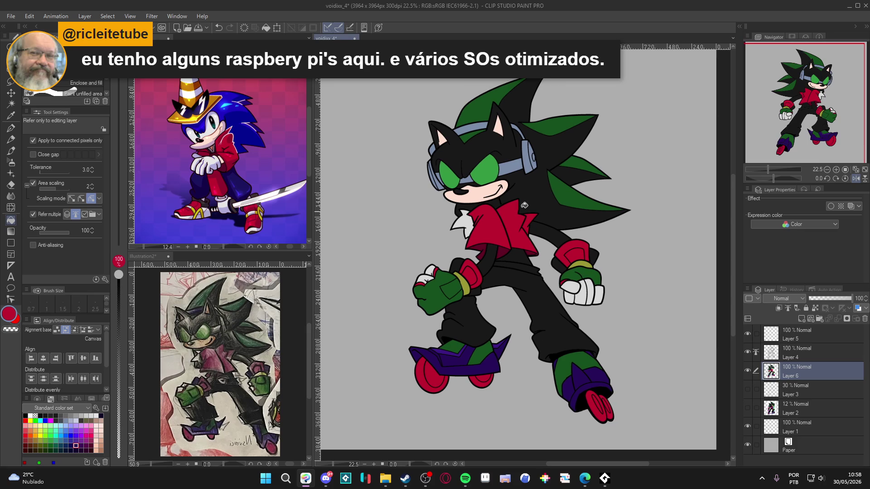
scroll(520, 212, "up", 1)
key("ctrl+s")
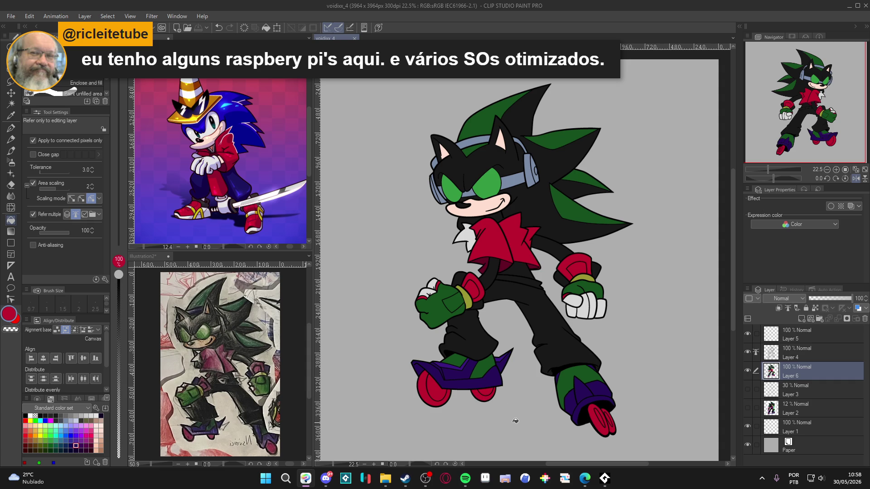
Mirror the canvas view horizontally to check the drawing, then flip it back.
left_click(857, 180)
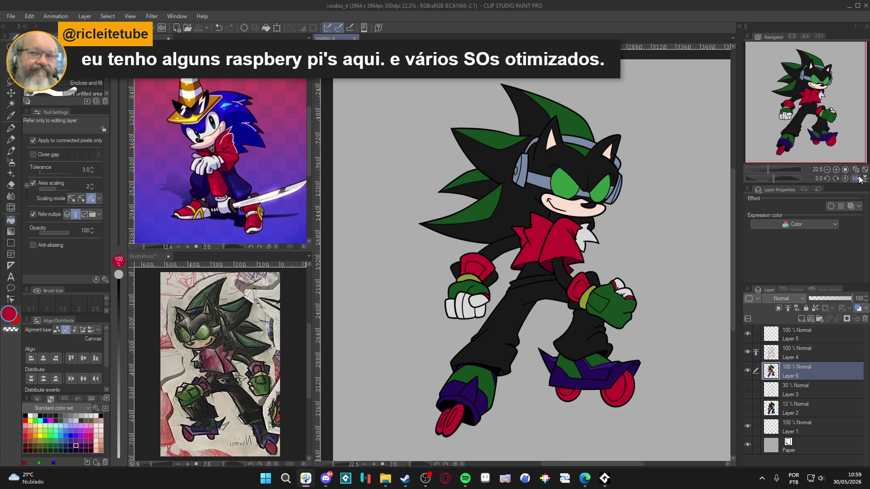
left_click(858, 179)
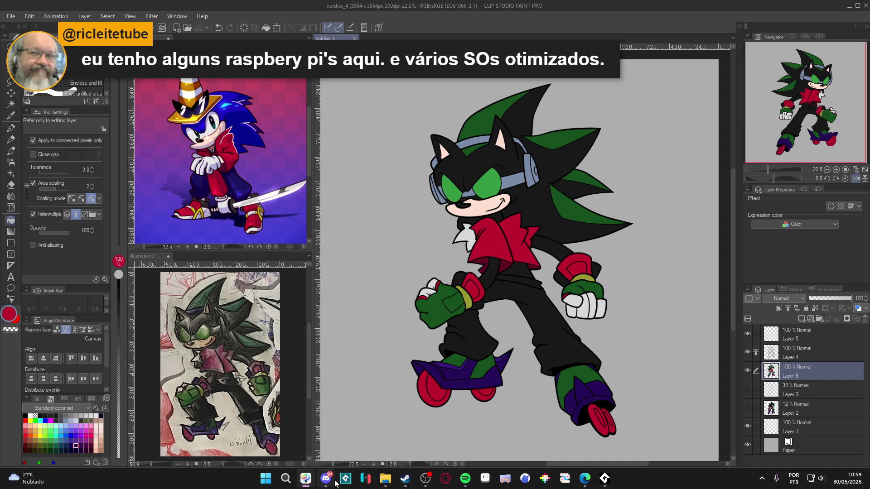
mouse_move(335, 483)
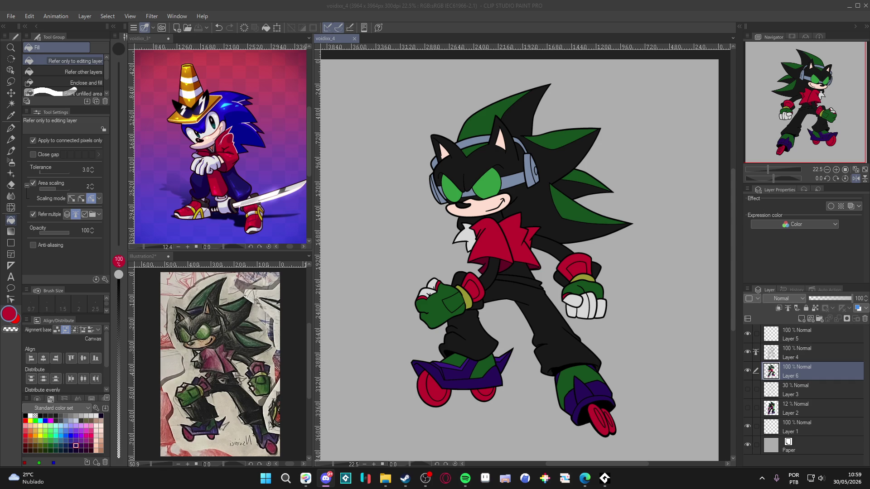
key("alt+Tab")
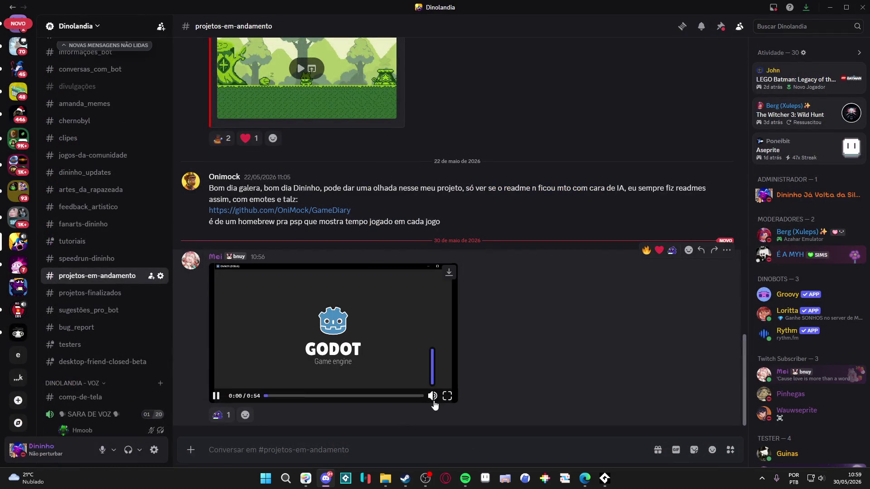
Watch the shared Godot video fullscreen in Discord, then exit fullscreen.
left_click(447, 396)
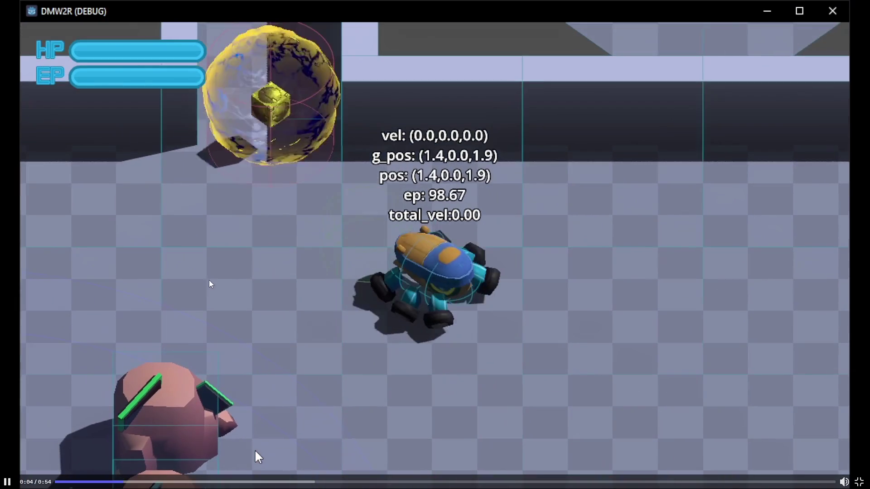
key("space")
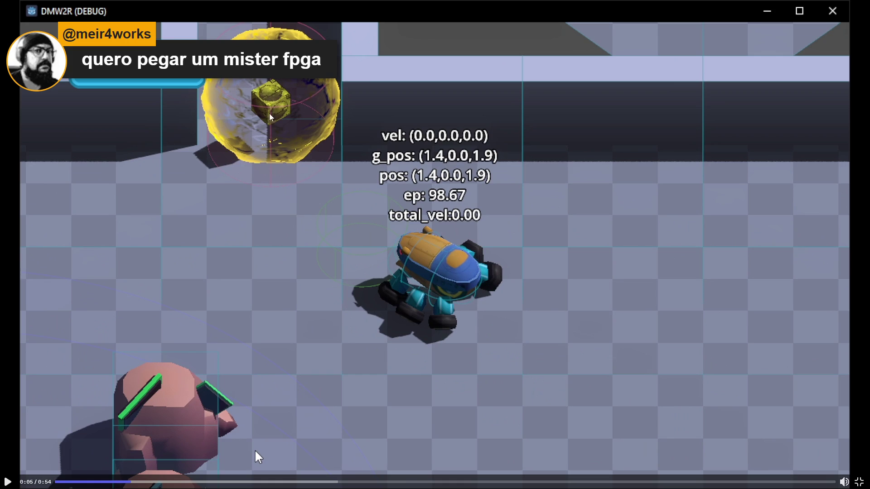
key("space")
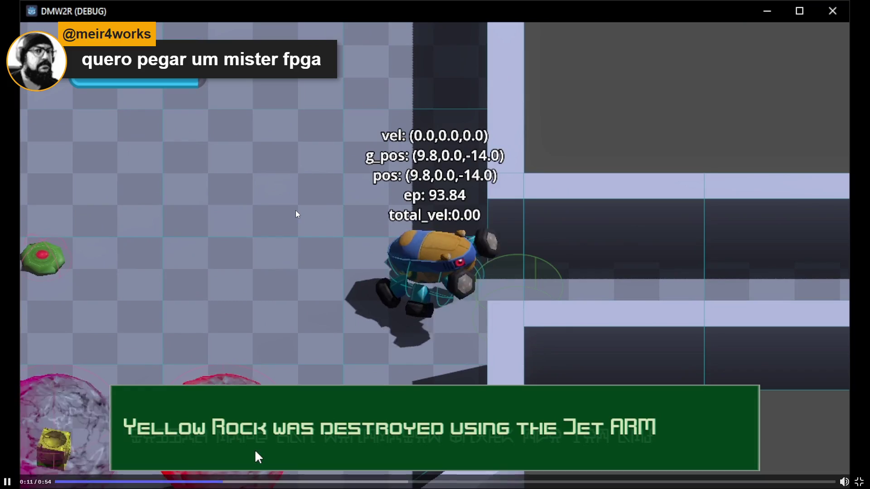
left_click(252, 252)
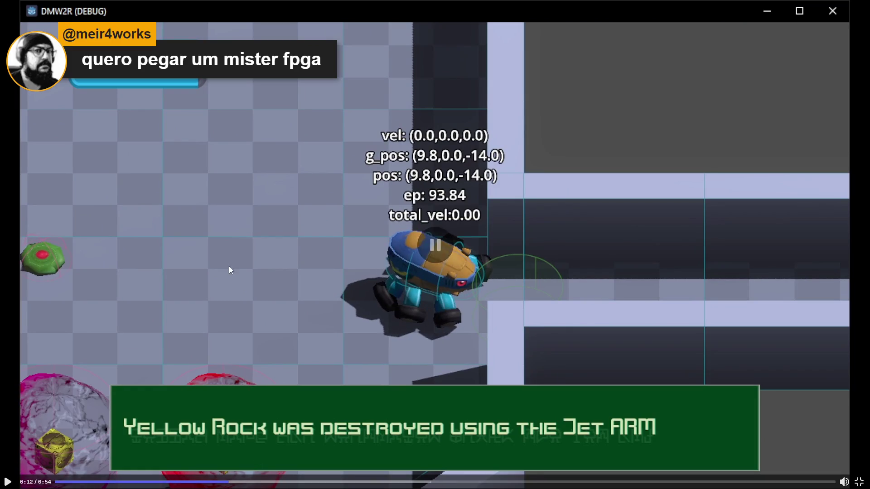
left_click(255, 233)
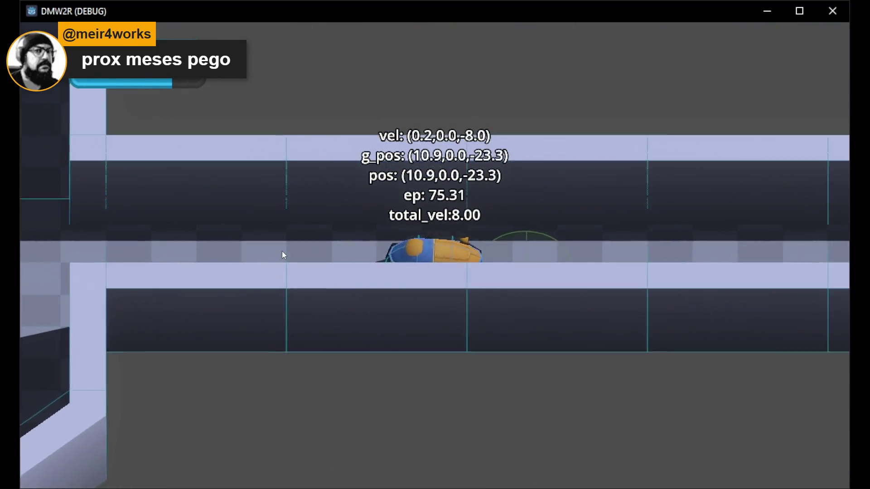
mouse_move(384, 250)
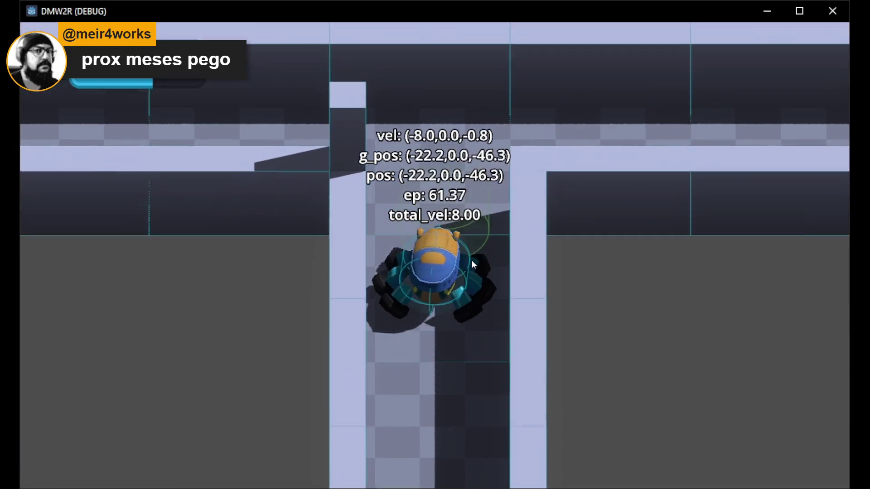
mouse_move(471, 259)
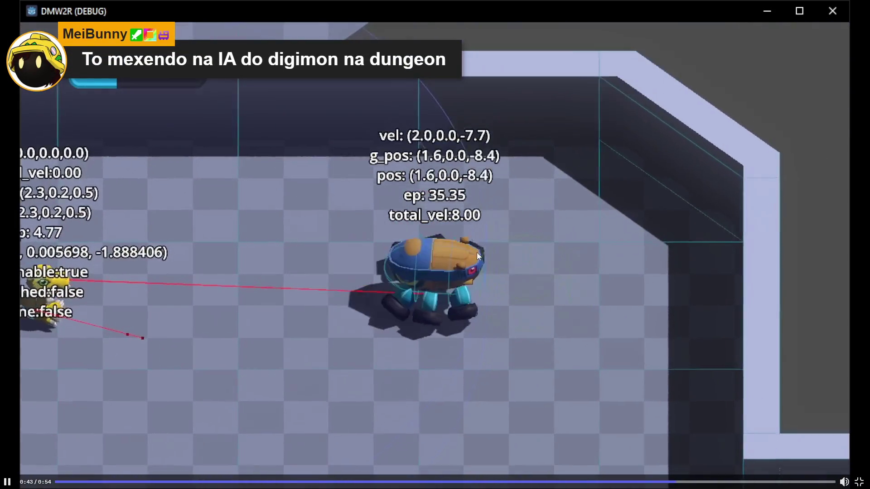
left_click(477, 251)
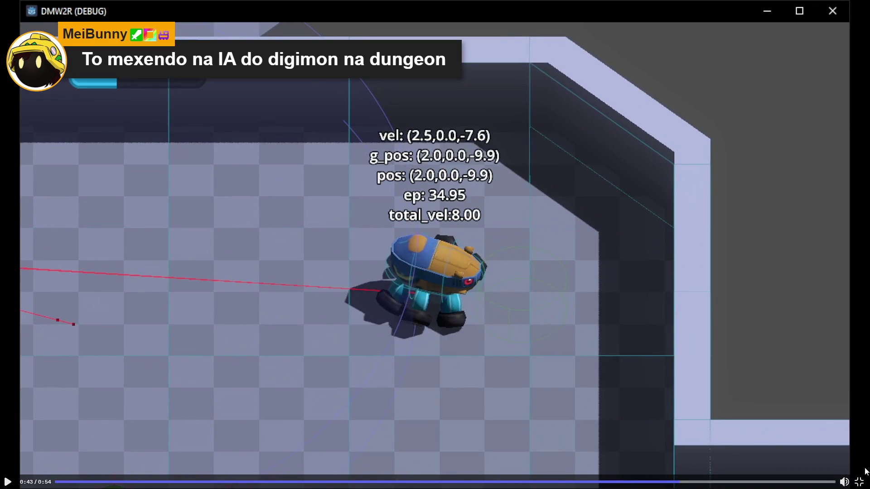
left_click(858, 482)
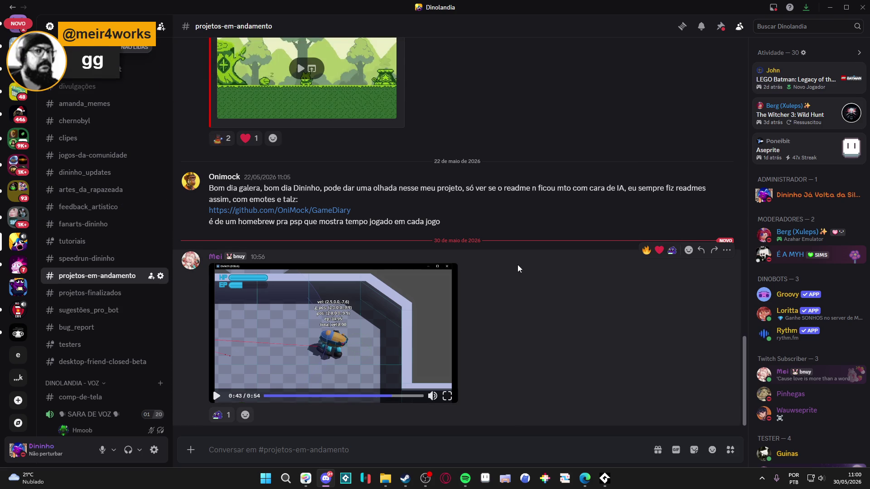
Add the same reaction to the video post and minimize Discord.
left_click(219, 415)
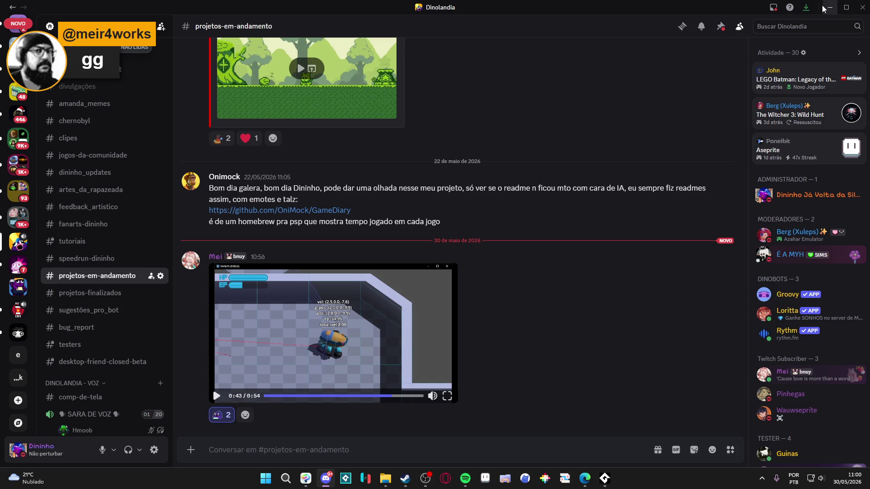
scroll(641, 139, "up", 4)
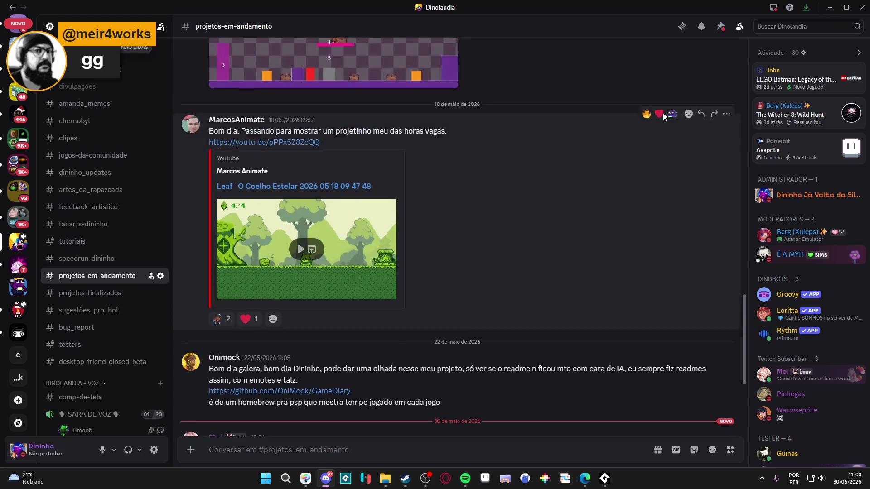
scroll(666, 110, "down", 3)
left_click(830, 8)
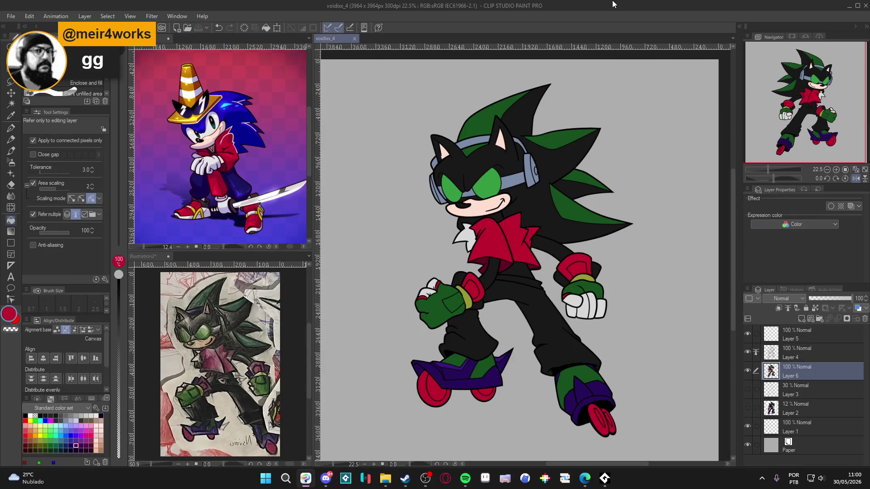
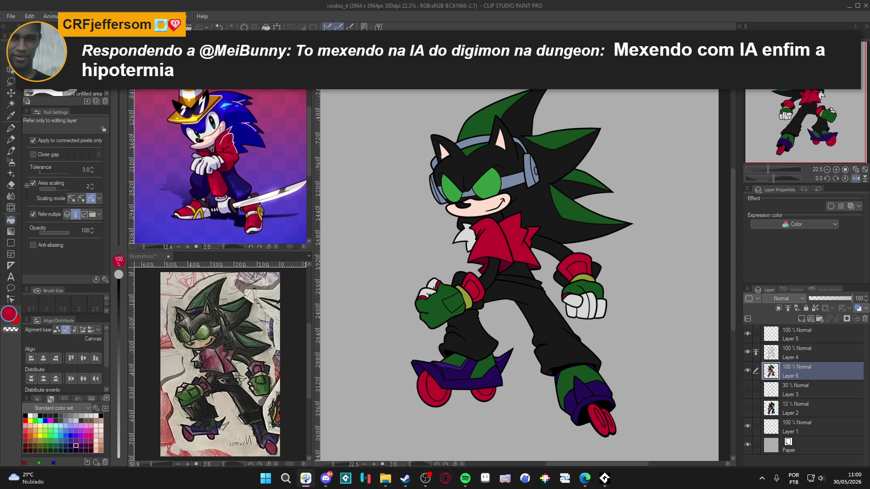
Duplicate the character layer (Layer 6) and save the drawing.
left_click_drag(450, 240, 469, 244)
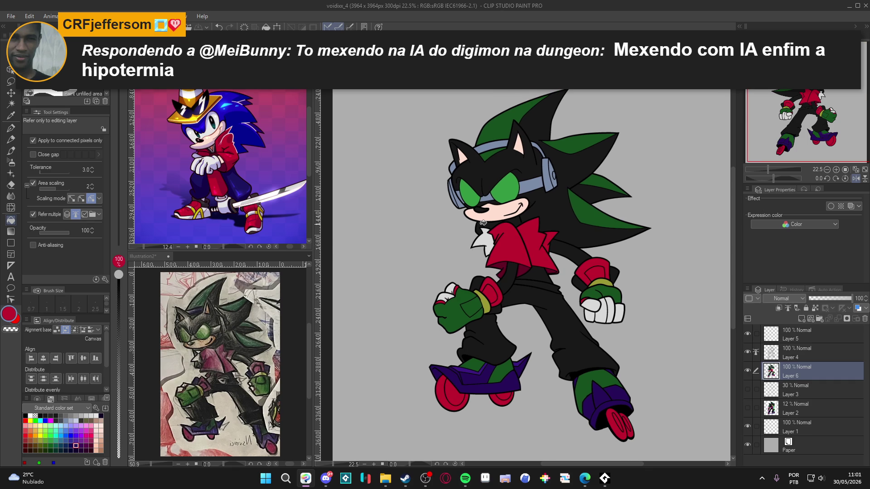
scroll(483, 223, "down", 2)
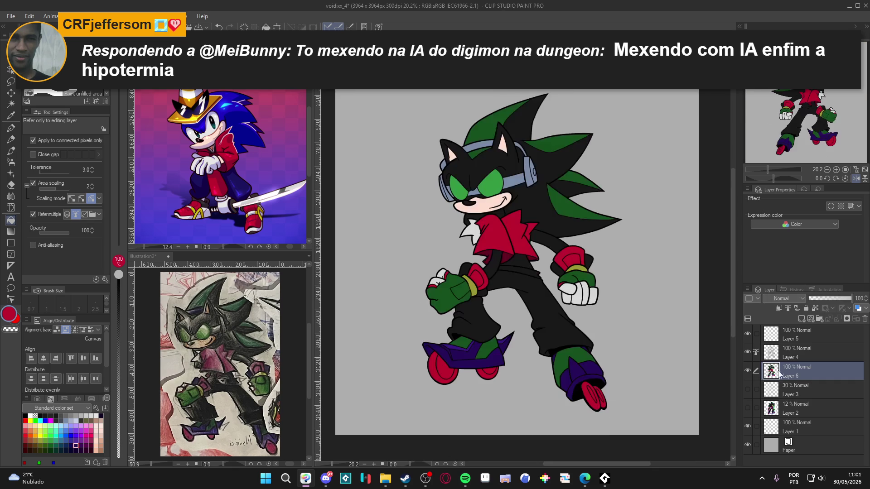
right_click(798, 368)
left_click(814, 178)
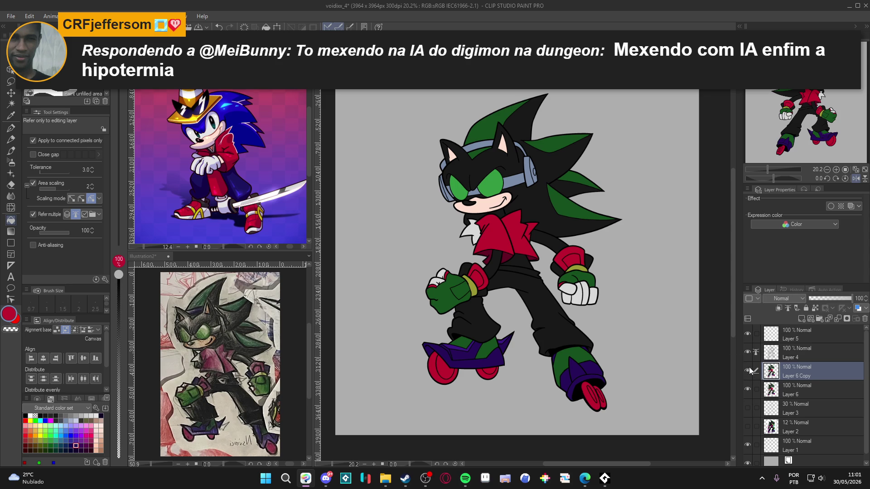
key("ctrl+s")
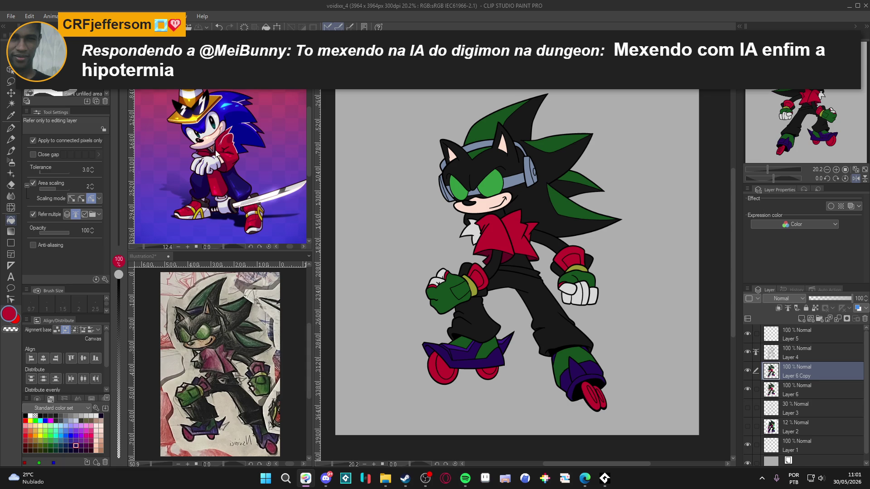
Set the Layer 6 Copy blending mode to Multiply.
left_click(215, 148)
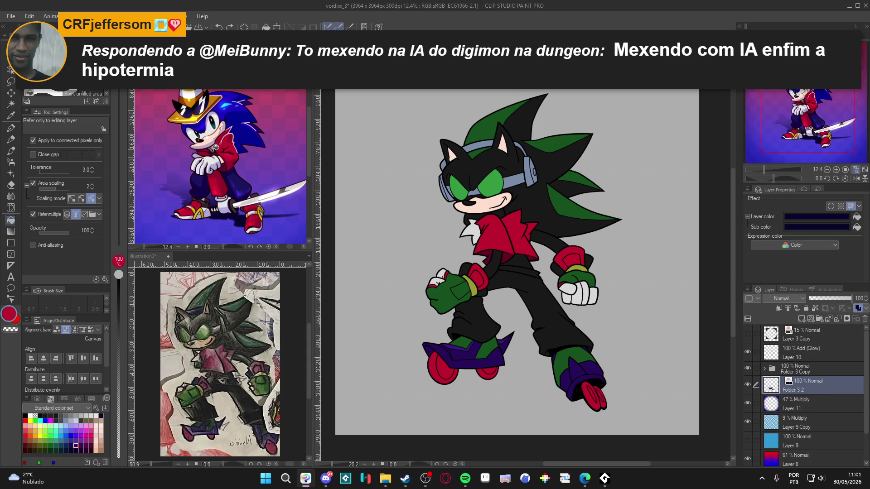
left_click(519, 208)
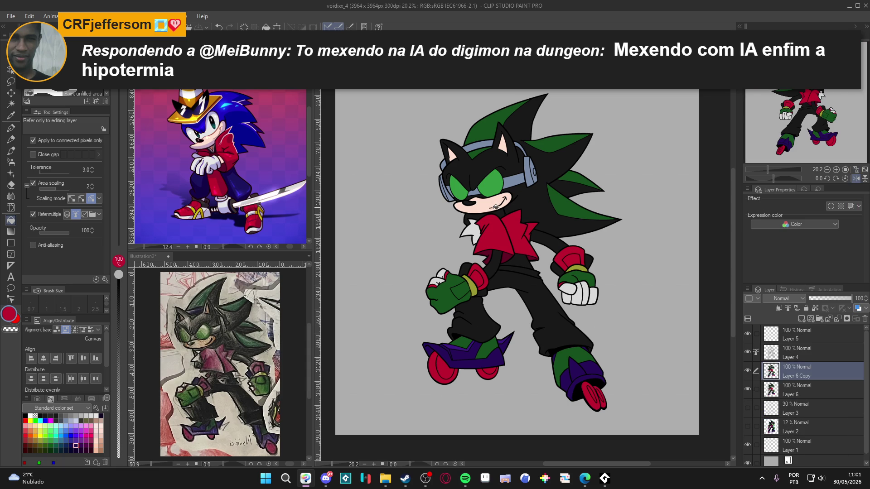
left_click(61, 435)
left_click(801, 297)
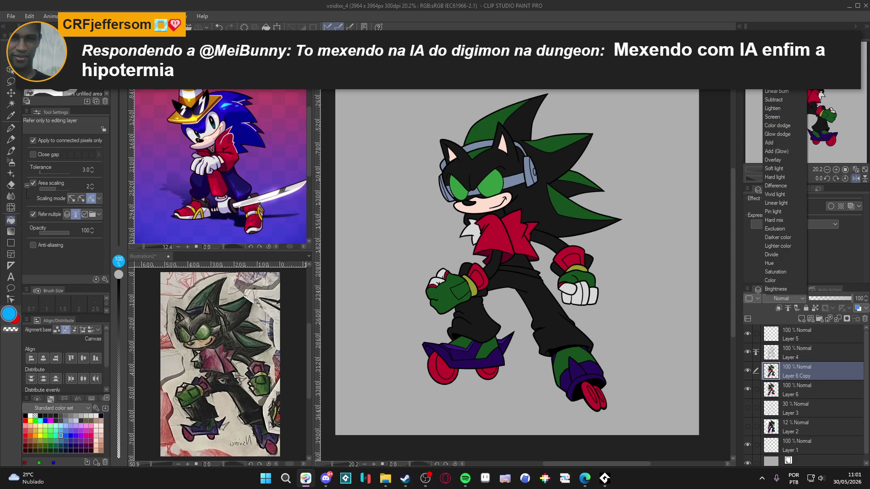
left_click(776, 75)
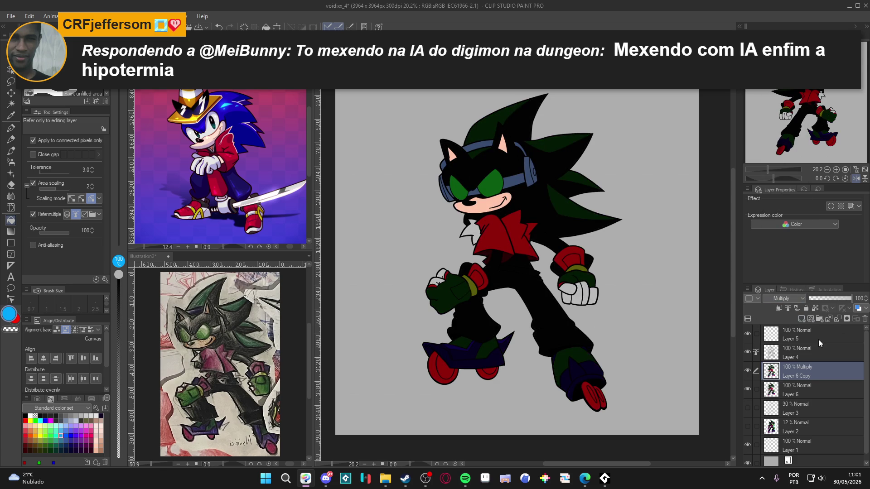
Compare the art with and without the Multiply copy, leave it hidden, and clip it to the layer below.
left_click(749, 370)
left_click(748, 370)
left_click(750, 369)
left_click(750, 370)
left_click(748, 371)
left_click(748, 371)
left_click(748, 370)
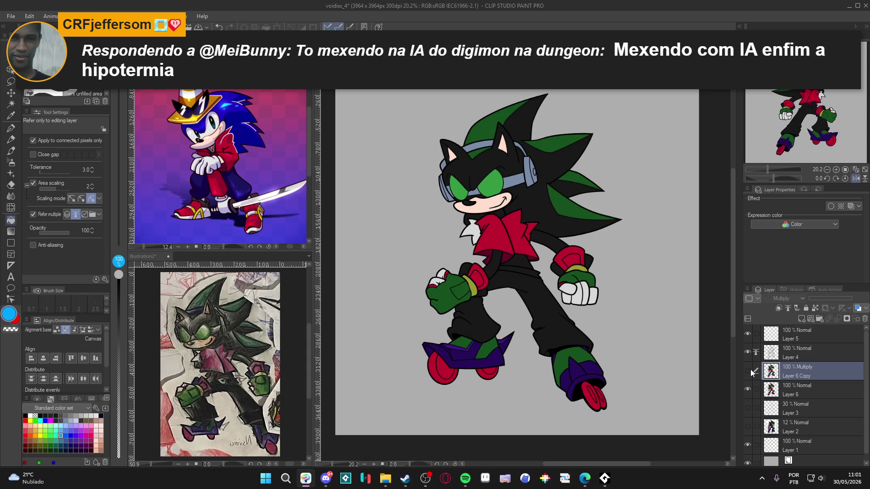
left_click(750, 369)
left_click(750, 369)
left_click(781, 307)
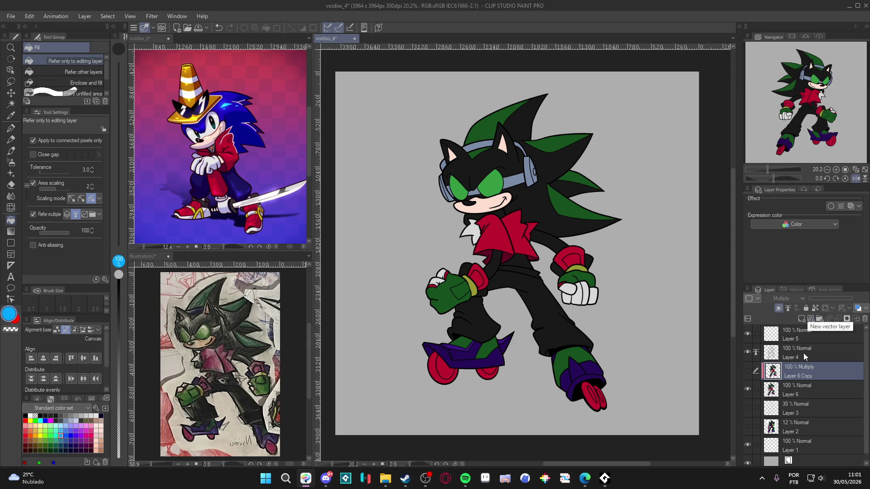
Add a layer mask to the visible Multiply copy and set a black pen at size 700.
left_click(846, 320)
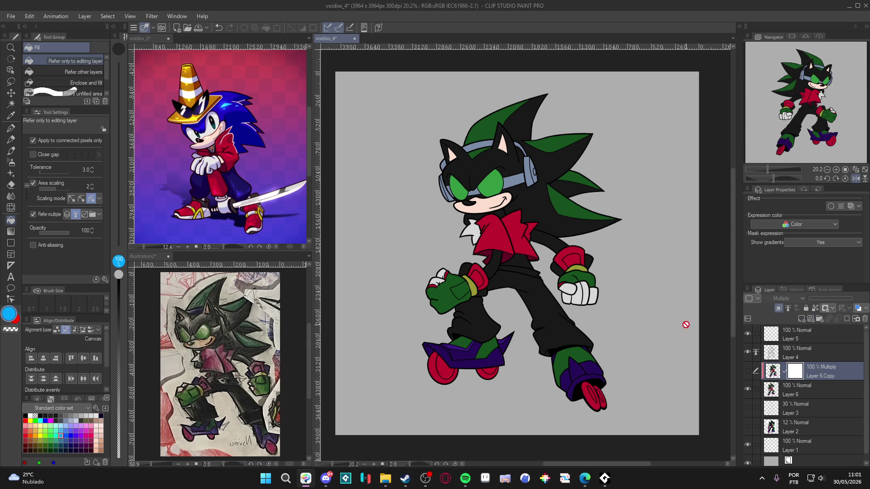
left_click(747, 371)
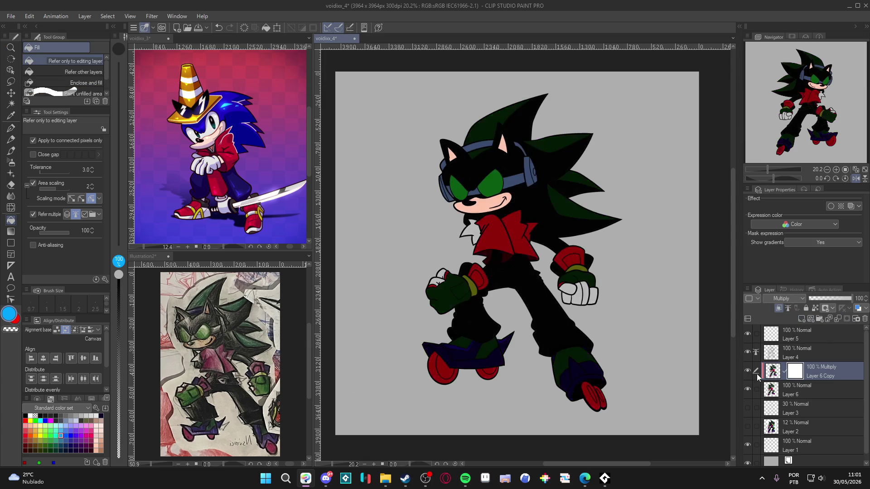
left_click(26, 421)
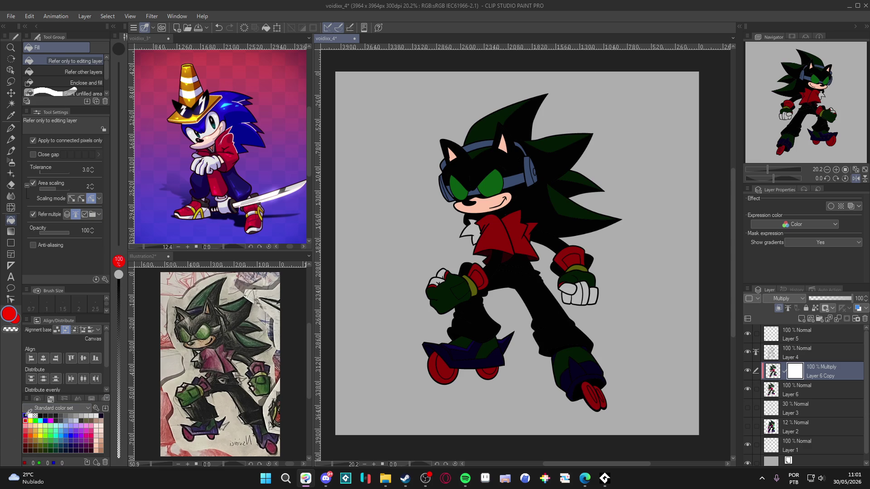
left_click(28, 413)
key("p")
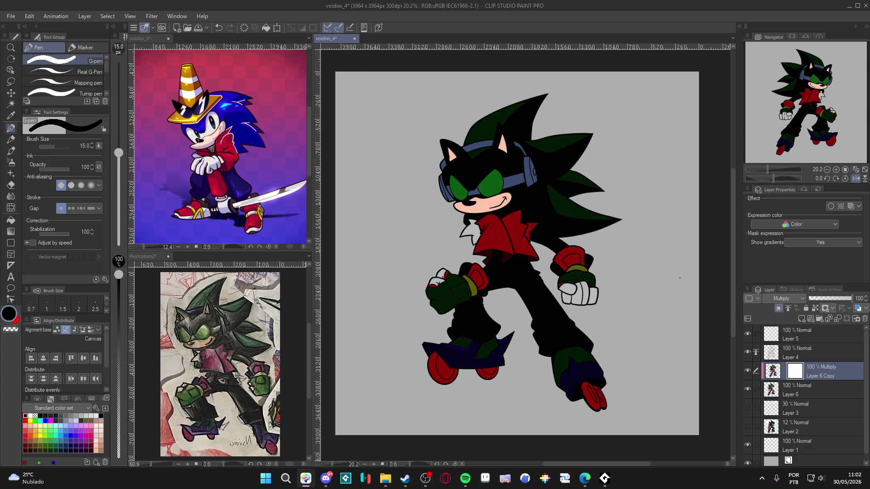
key("bracketright")
key("]")
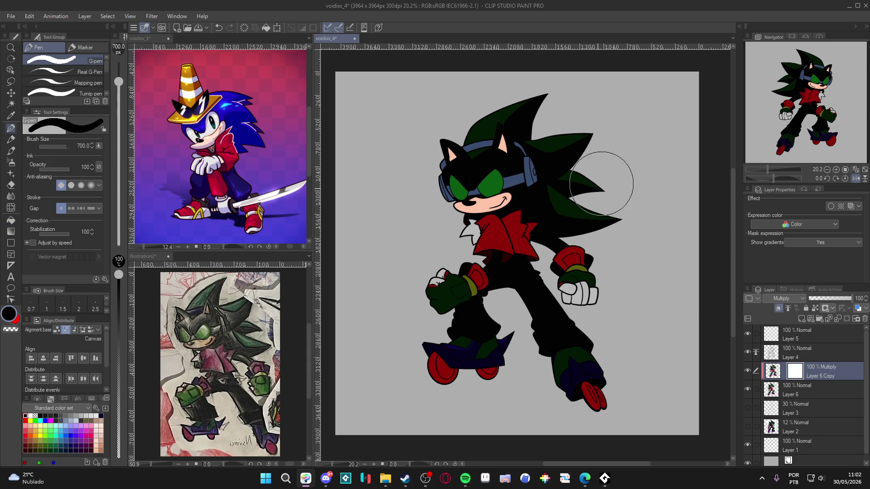
Paint the mask fully black, switching the copy to Normal and back to Multiply.
left_click(795, 299)
left_click(790, 56)
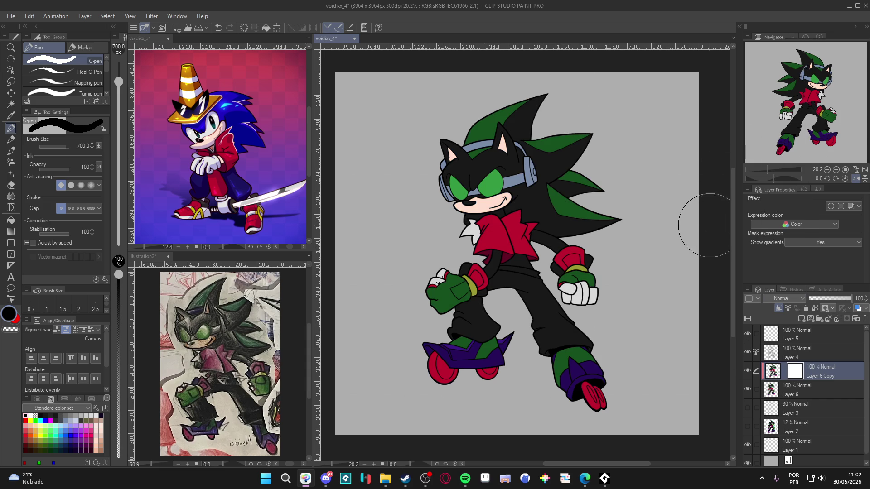
left_click(612, 379)
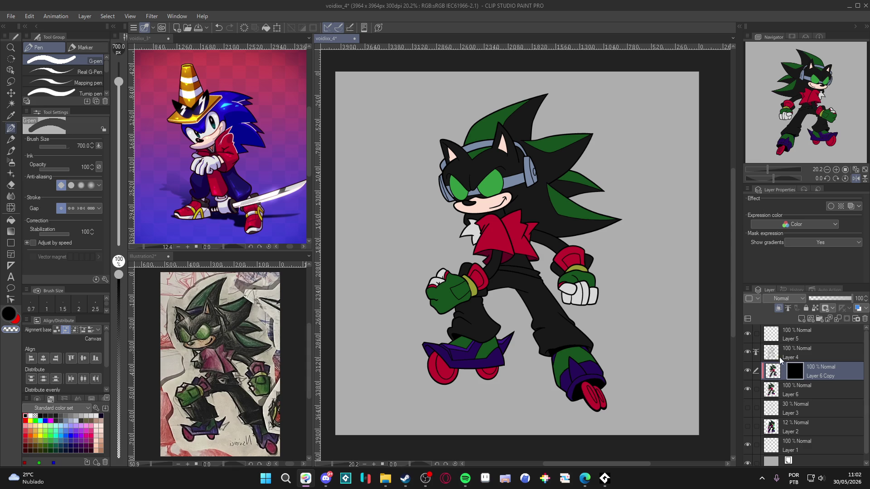
left_click(791, 298)
left_click(788, 83)
Undo the last change, switch the colour to white, and shrink the brush to 40.
key("bracketleft")
key("bracketleft")
key("bracketleft")
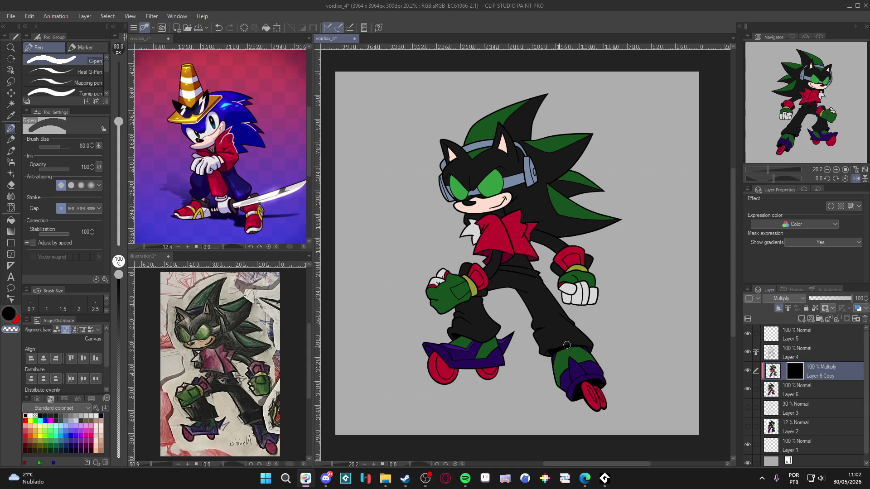
key("ctrl+z")
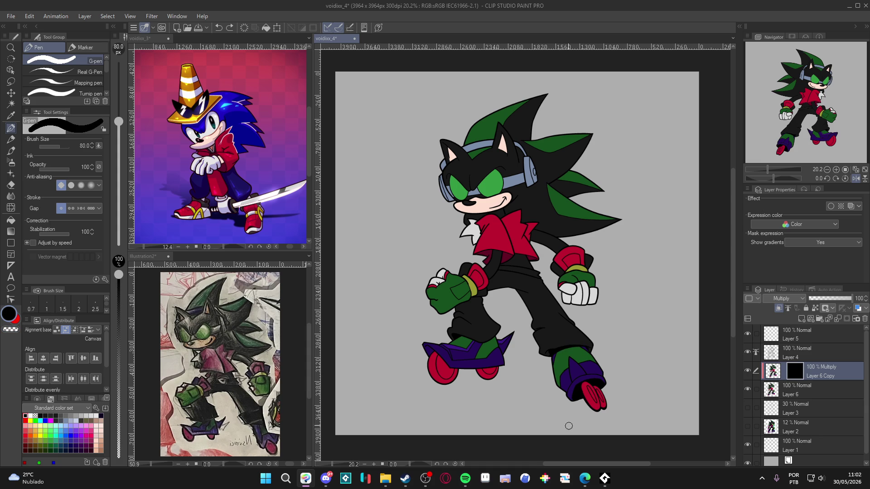
key("x")
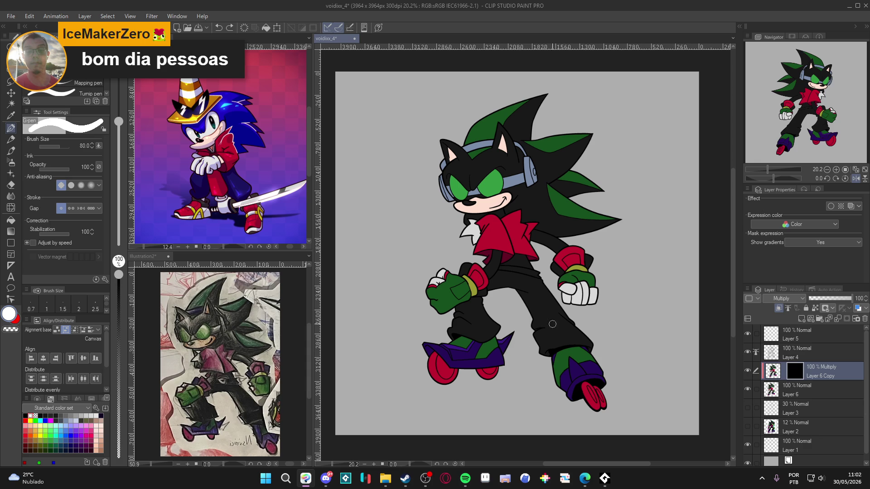
scroll(548, 318, "up", 4)
key("bracketleft")
key("bracketleft")
key("bracketleft")
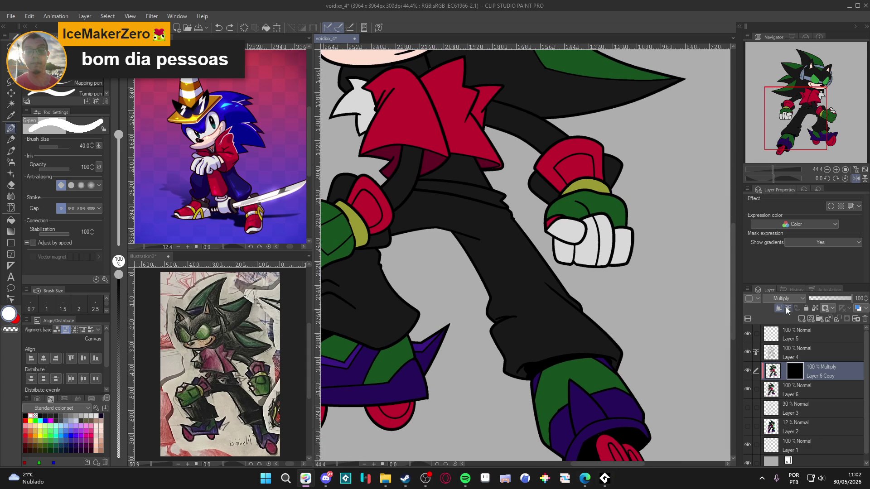
mouse_move(619, 364)
left_mouse_down()
mouse_move(602, 346)
mouse_move(516, 355)
mouse_move(496, 367)
left_mouse_up()
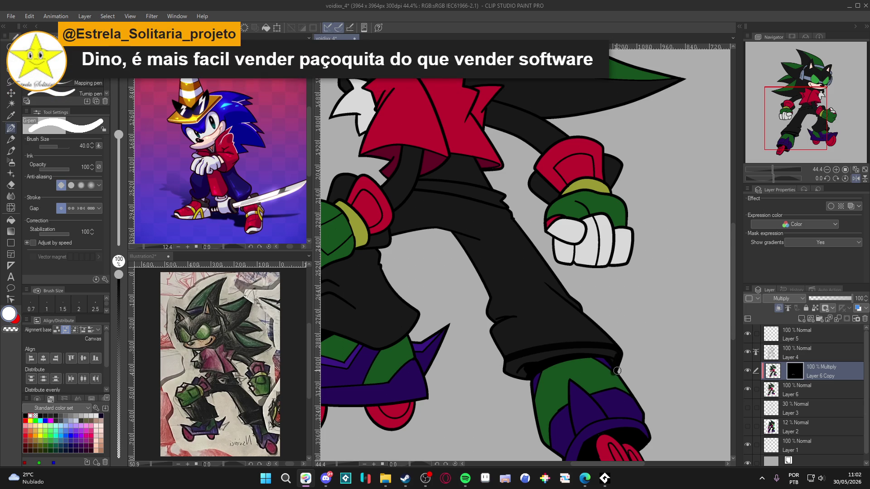
mouse_move(617, 367)
left_mouse_down()
mouse_move(583, 347)
mouse_move(499, 367)
left_mouse_up()
mouse_move(560, 352)
left_mouse_down()
mouse_move(508, 377)
mouse_move(516, 382)
left_mouse_up()
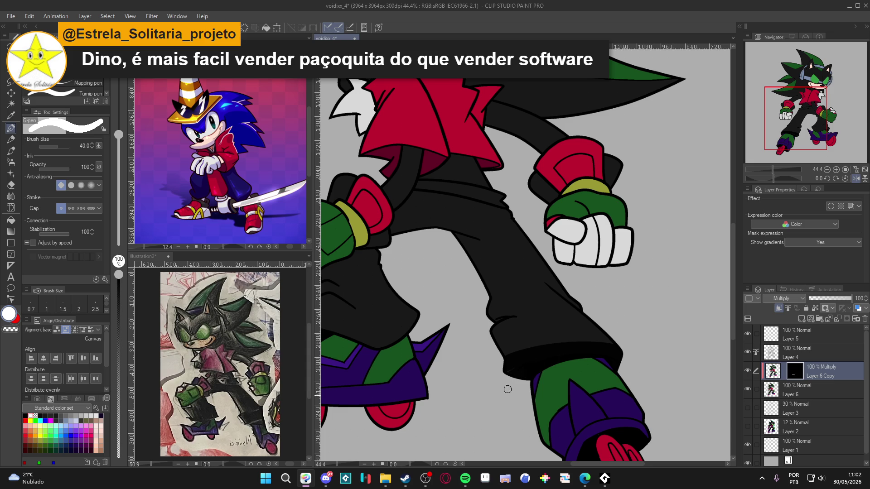
mouse_move(504, 353)
left_mouse_down()
mouse_move(521, 342)
mouse_move(513, 348)
left_mouse_up()
key("x")
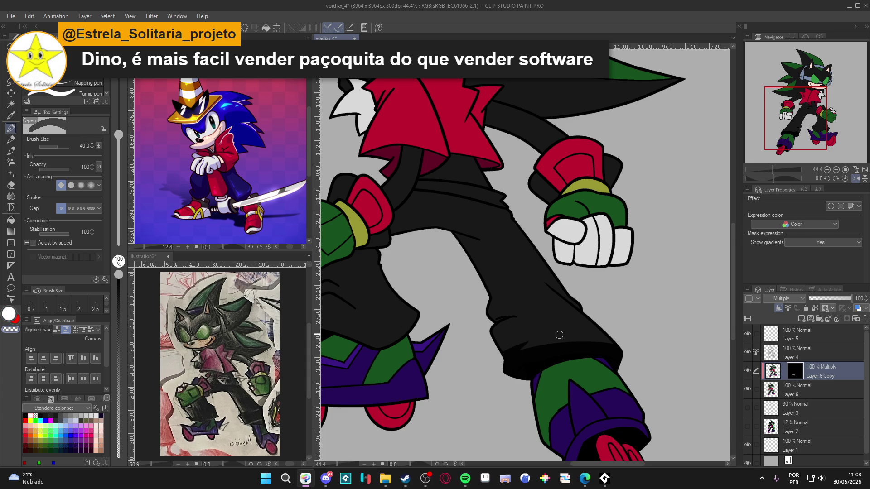
key("x")
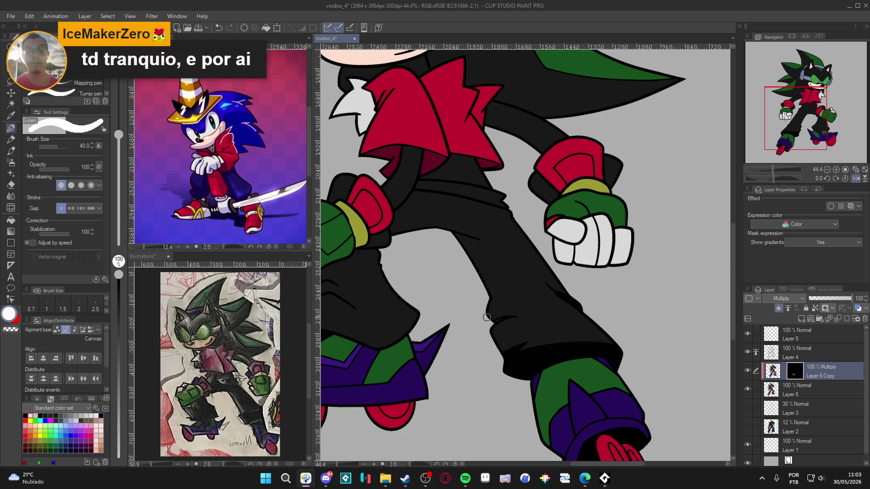
key("x")
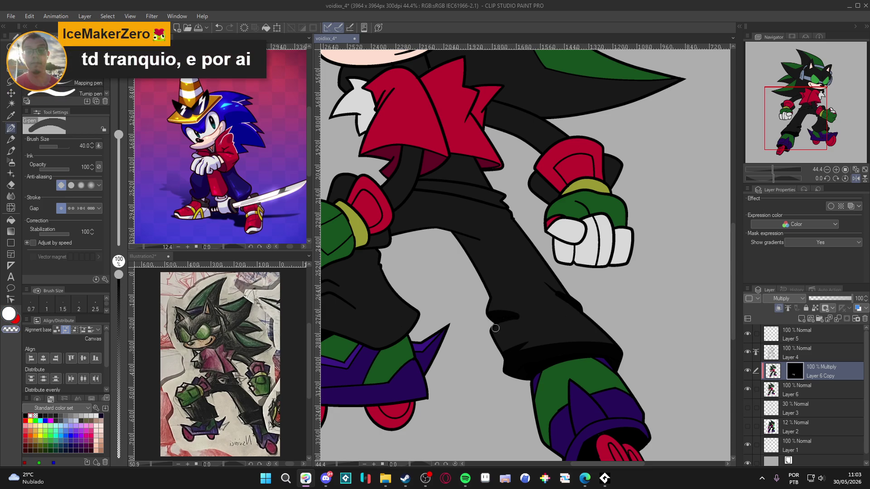
key("x")
key("x")
key("x")
key("x")
key("x")
key("x")
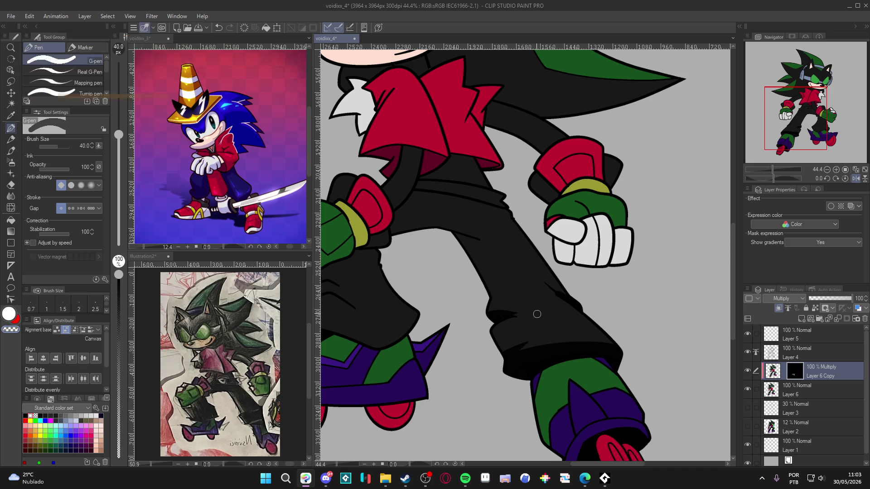
left_click_drag(522, 317, 534, 353)
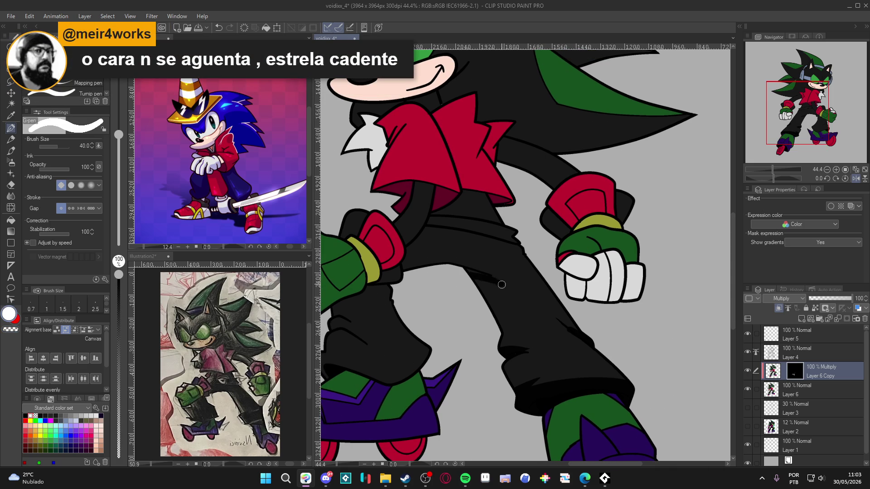
left_click_drag(476, 273, 508, 287)
left_click(475, 283, "alt")
left_click_drag(467, 279, 505, 287)
key("x")
left_click_drag(521, 255, 543, 281)
left_click_drag(587, 342, 617, 325)
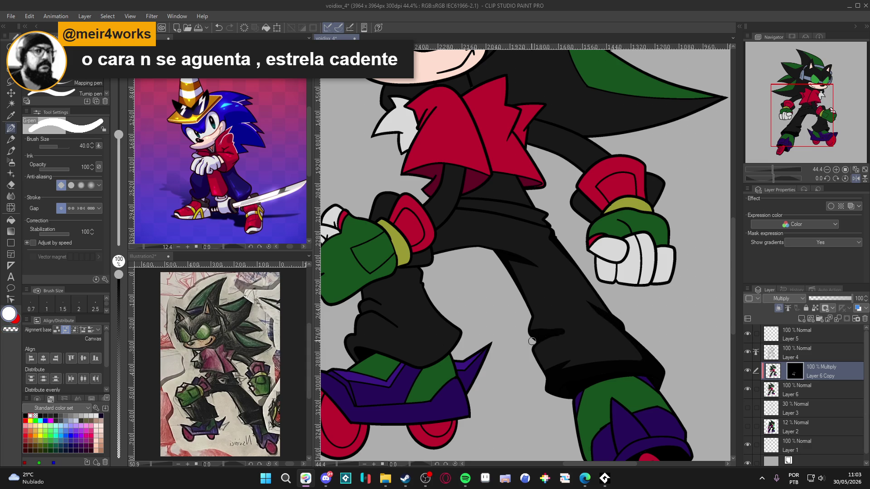
key("c")
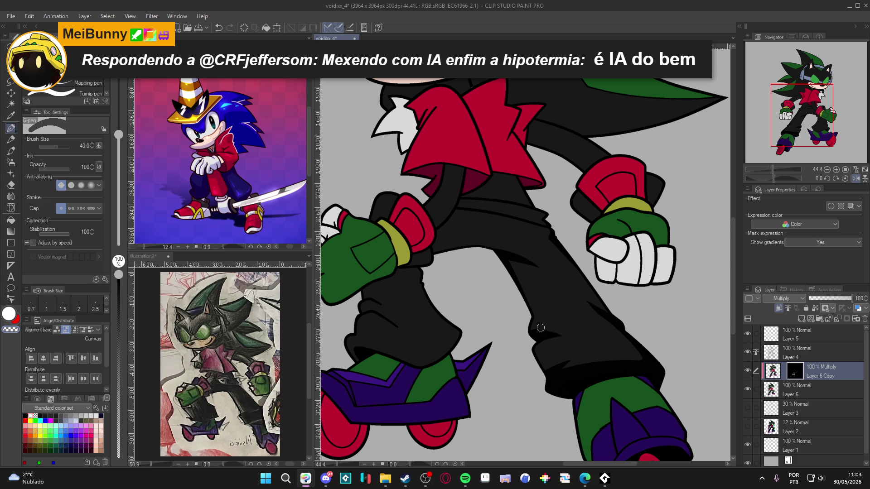
key("c")
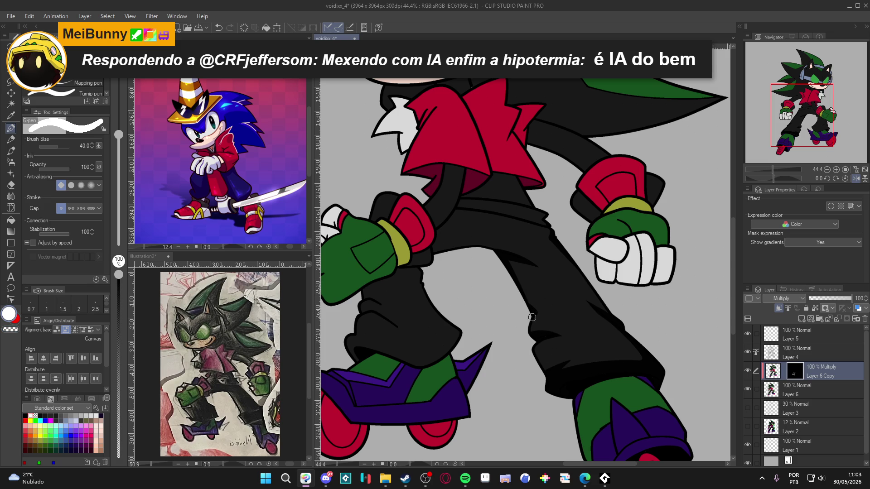
mouse_move(628, 335)
left_mouse_down()
mouse_move(652, 309)
mouse_move(678, 322)
left_mouse_up()
Shade the left shoe top along the pant edge and the fold of the pant cuff.
left_click_drag(650, 361, 669, 375)
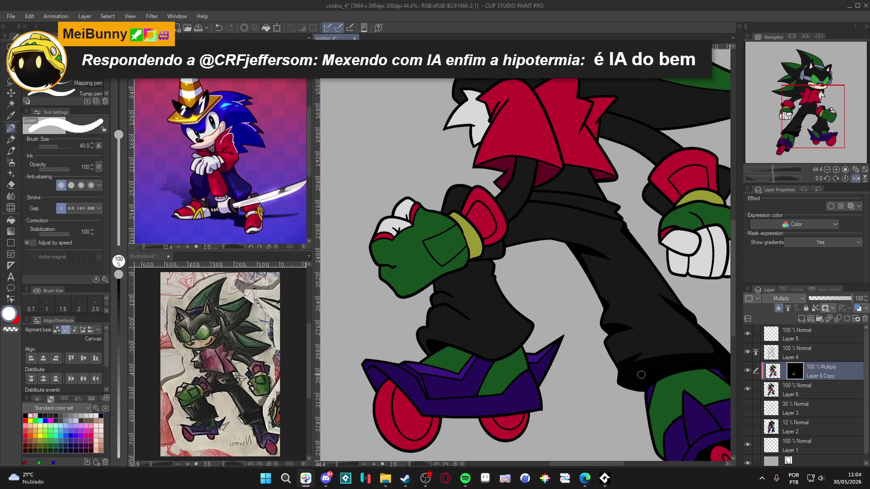
left_click_drag(531, 347, 571, 311)
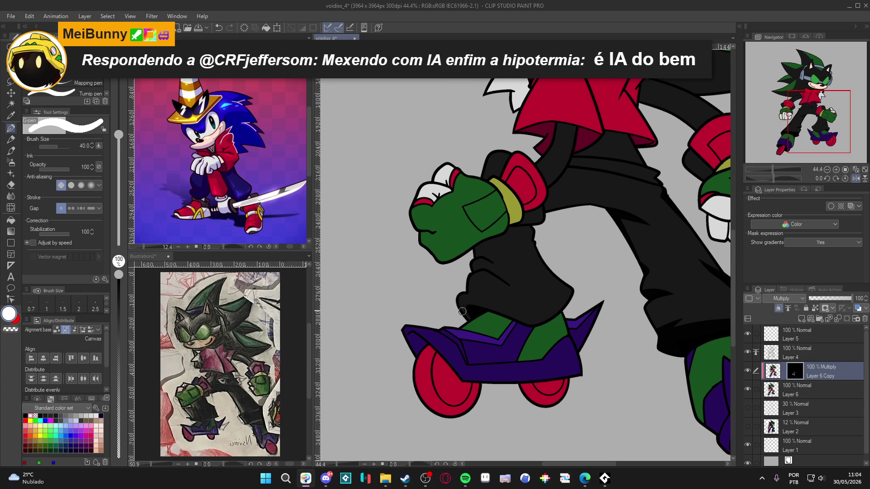
mouse_move(490, 308)
left_mouse_down()
mouse_move(542, 317)
mouse_move(566, 299)
left_mouse_up()
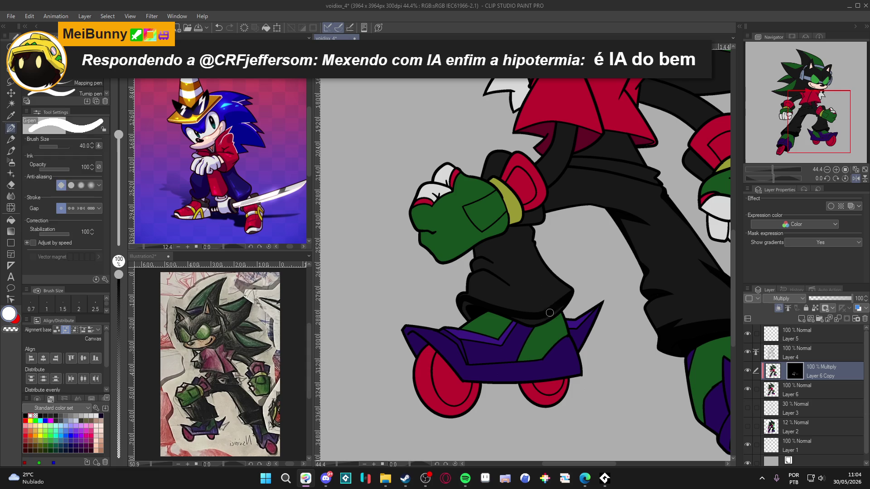
left_click_drag(472, 304, 471, 319)
mouse_move(487, 285)
left_mouse_down()
mouse_move(496, 294)
mouse_move(473, 290)
mouse_move(510, 303)
left_mouse_up()
key("c")
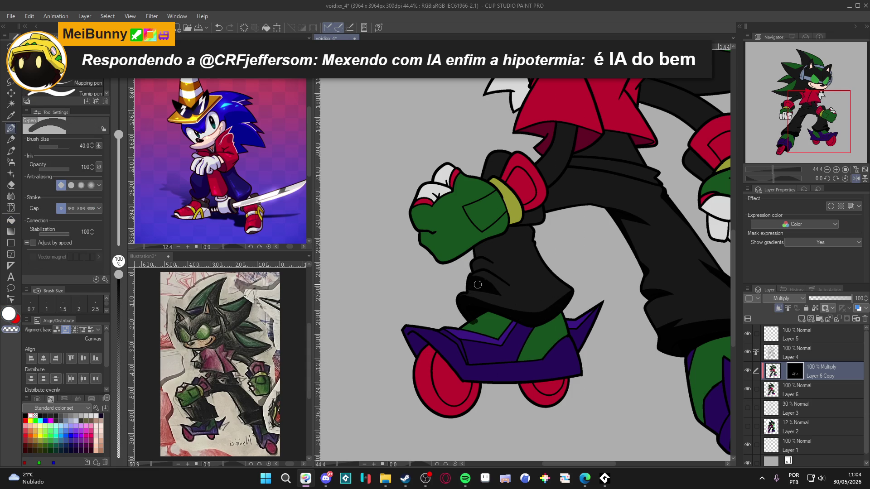
key("c")
key("c")
key("c")
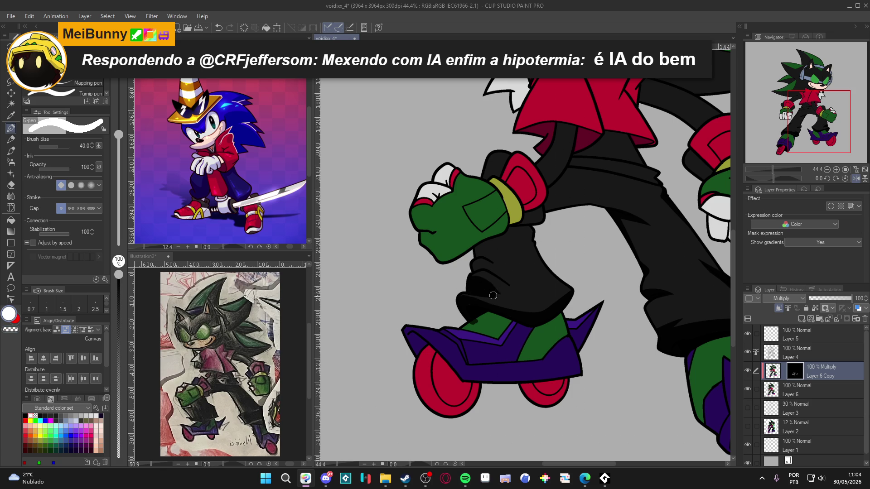
key("c")
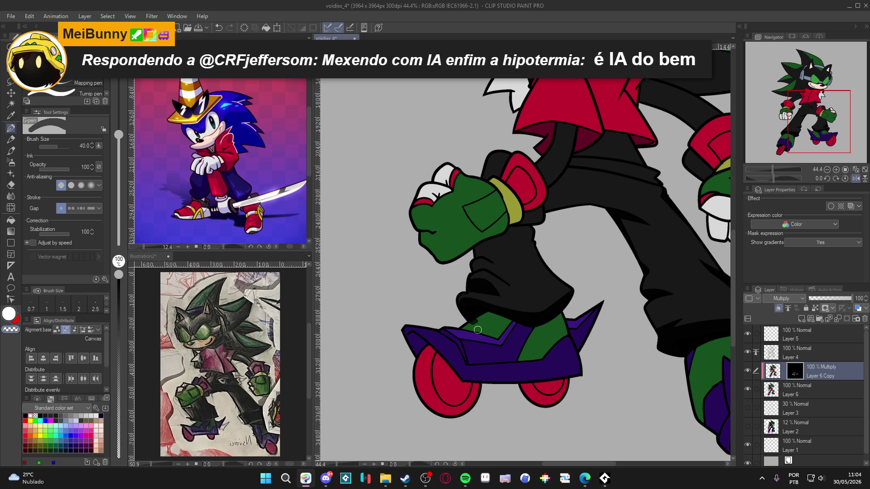
key("c")
Shade the green part of the left shoe, erasing overflow with the transparent colour.
mouse_move(476, 317)
left_mouse_down()
mouse_move(499, 329)
mouse_move(487, 315)
mouse_move(509, 322)
mouse_move(503, 335)
mouse_move(484, 322)
left_mouse_up()
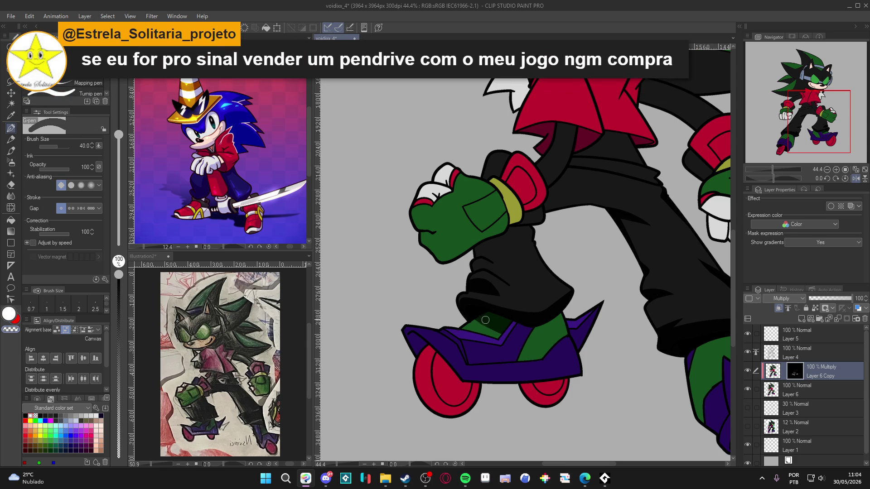
key("c")
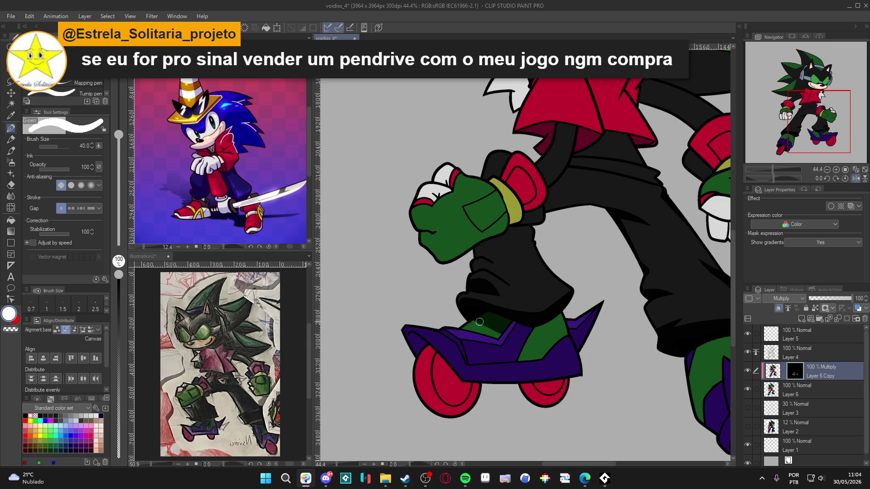
key("c")
left_click_drag(472, 322, 514, 342)
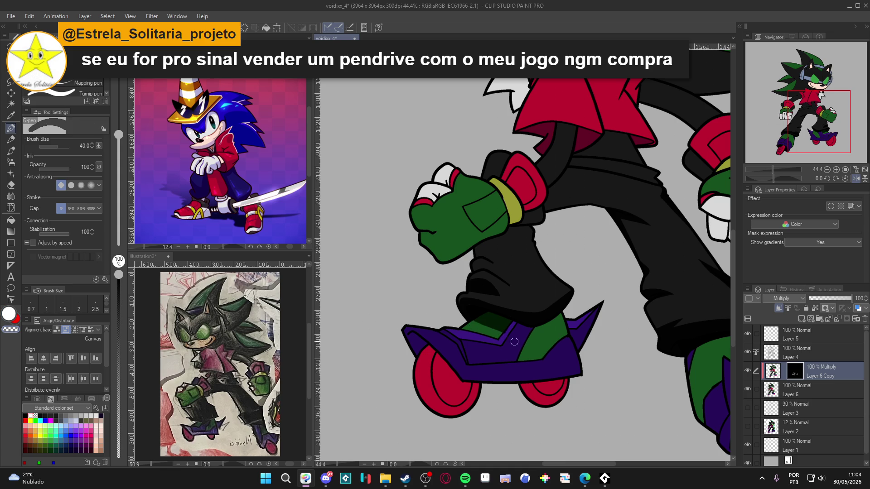
key("c")
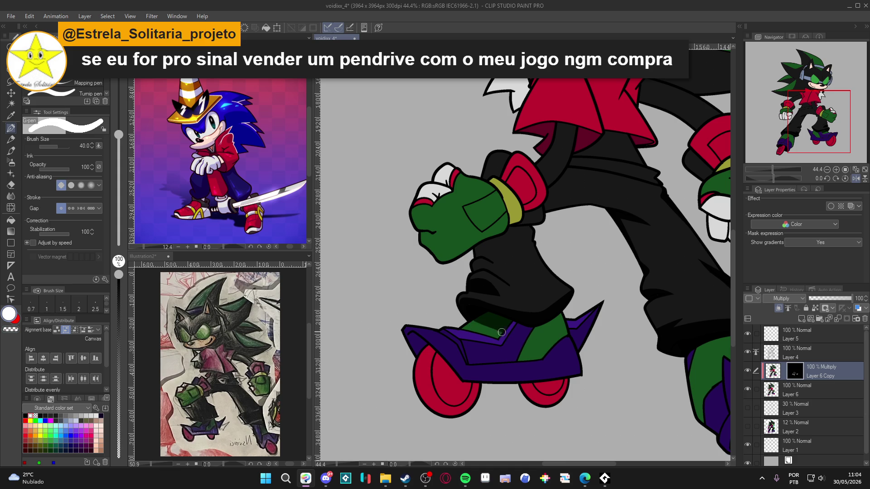
mouse_move(497, 327)
left_mouse_down()
mouse_move(530, 337)
mouse_move(566, 315)
mouse_move(544, 328)
mouse_move(554, 321)
mouse_move(511, 323)
left_mouse_up()
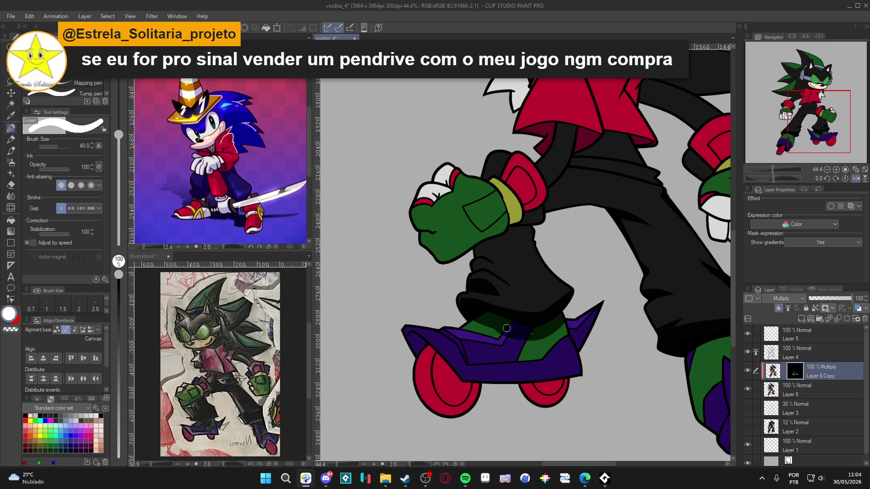
left_click_drag(532, 337, 520, 369)
key("c")
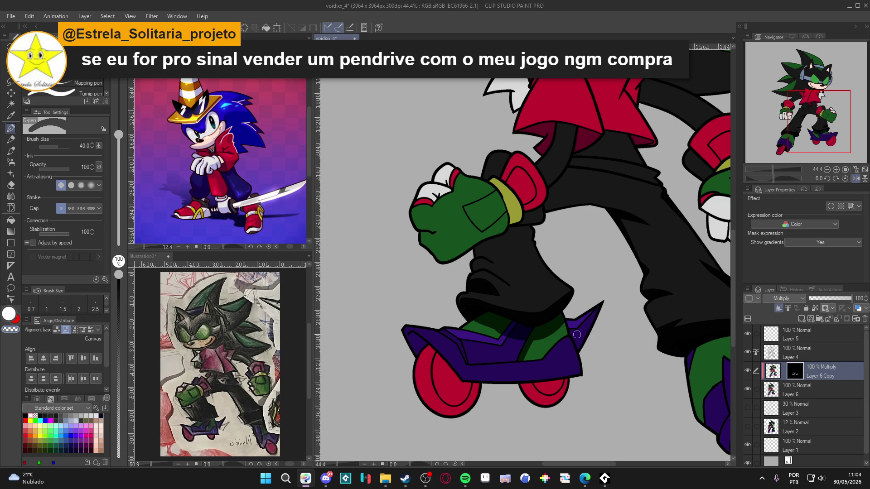
key("x")
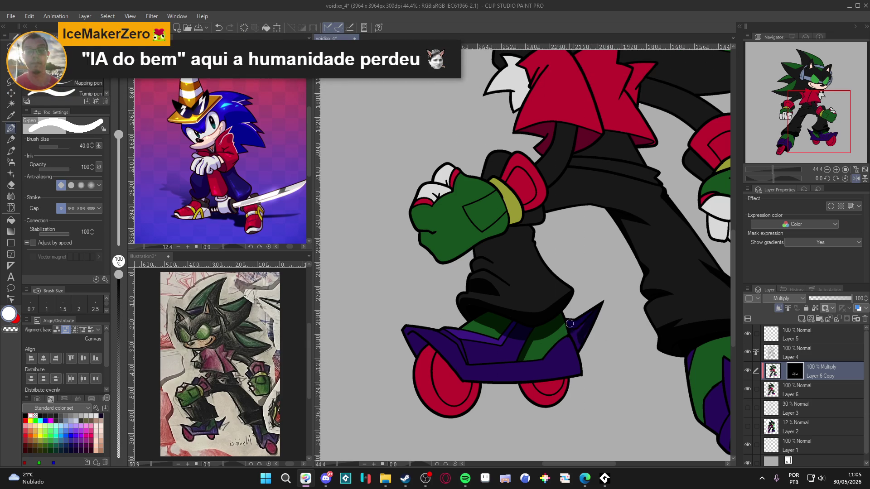
Shade the purple spike, shoe side, bottom edge and top of the back wheel.
left_click_drag(574, 342, 576, 326)
left_click_drag(570, 340, 572, 369)
mouse_move(571, 373)
left_mouse_down()
mouse_move(549, 388)
mouse_move(565, 386)
mouse_move(536, 385)
left_mouse_up()
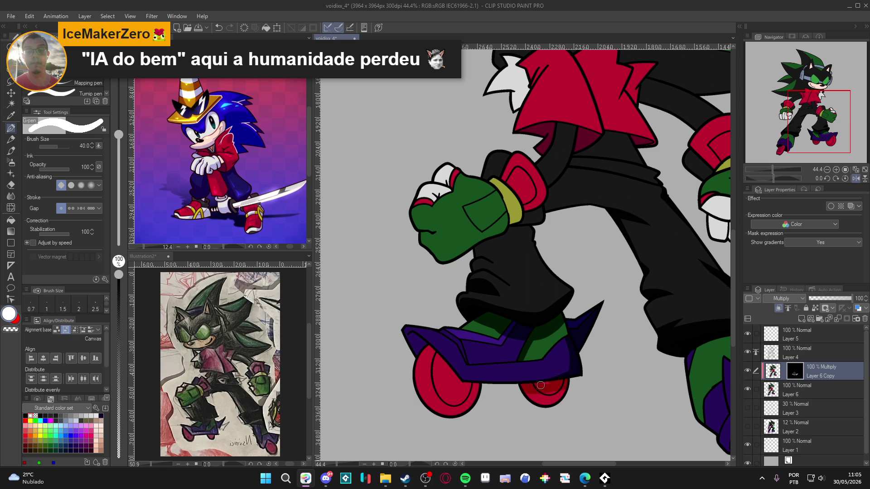
mouse_move(565, 387)
left_mouse_down()
mouse_move(528, 394)
mouse_move(573, 394)
mouse_move(645, 332)
left_mouse_up()
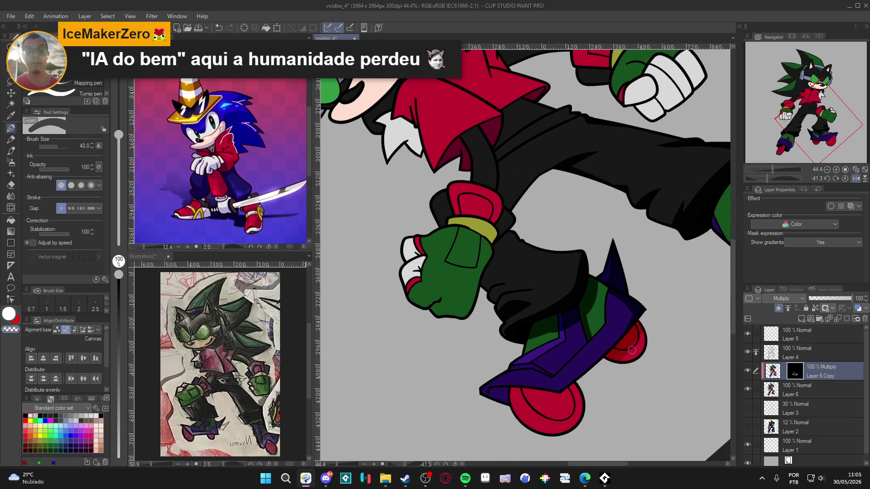
Shade the top of the front wheel and the purple toe, then turn the canvas upright.
key("x")
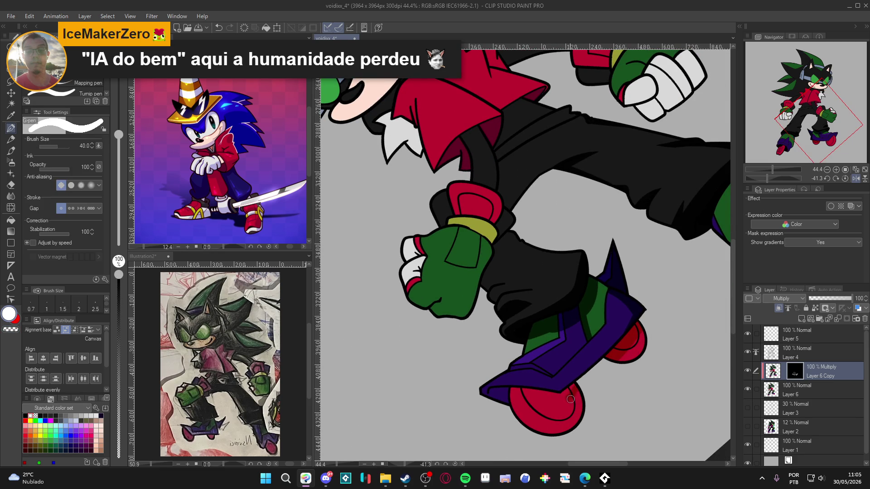
left_click_drag(566, 398, 517, 391)
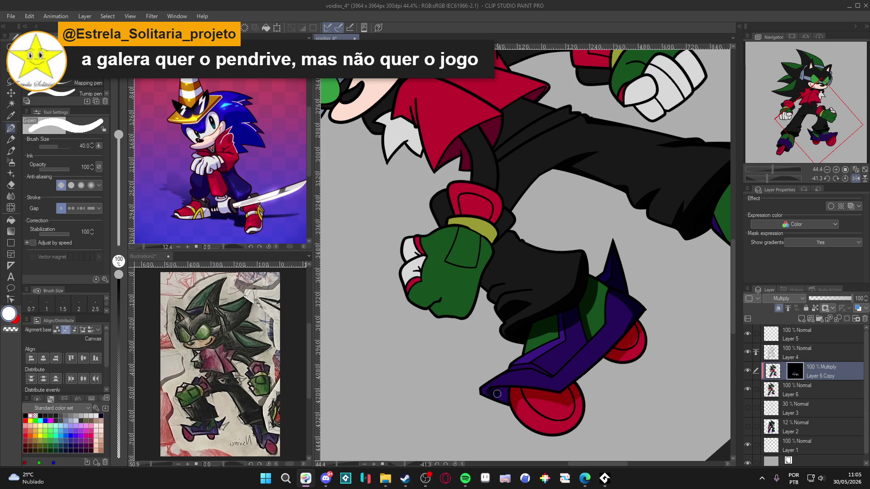
mouse_move(496, 391)
left_mouse_down()
mouse_move(508, 390)
mouse_move(503, 384)
mouse_move(562, 391)
left_mouse_up()
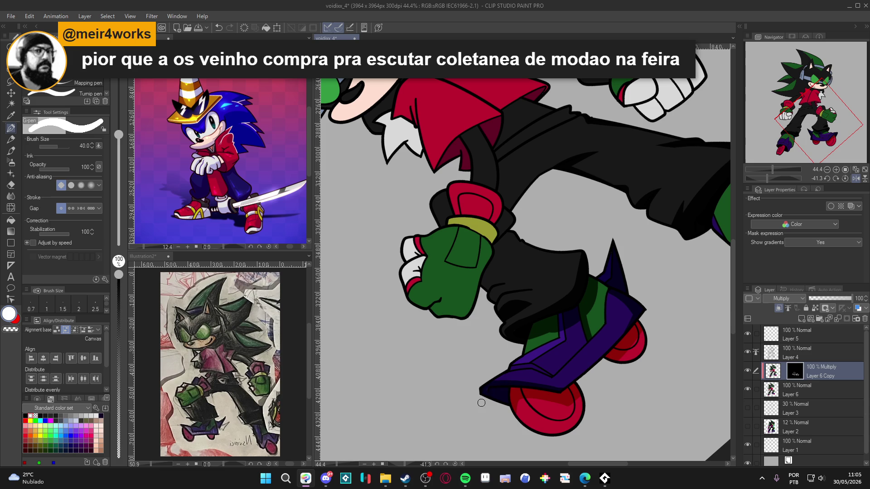
key("r")
mouse_move(666, 241)
left_mouse_down()
mouse_move(625, 394)
mouse_move(566, 386)
left_mouse_up()
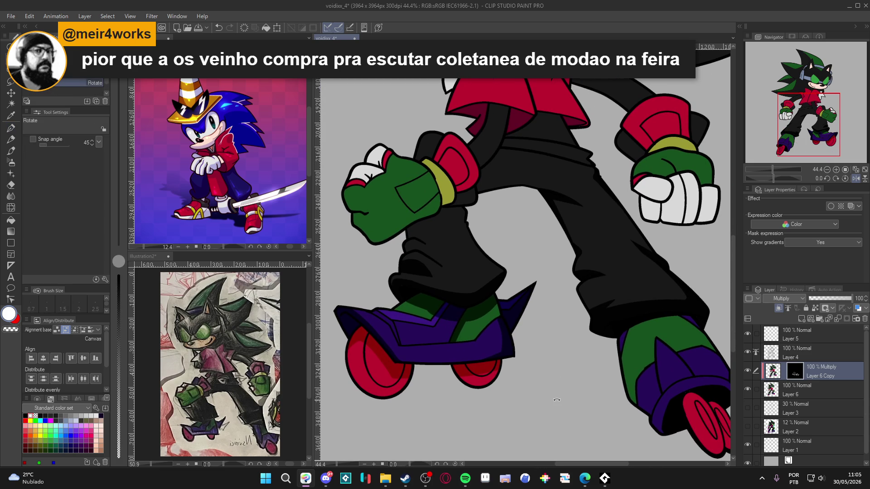
scroll(562, 374, "down", 1)
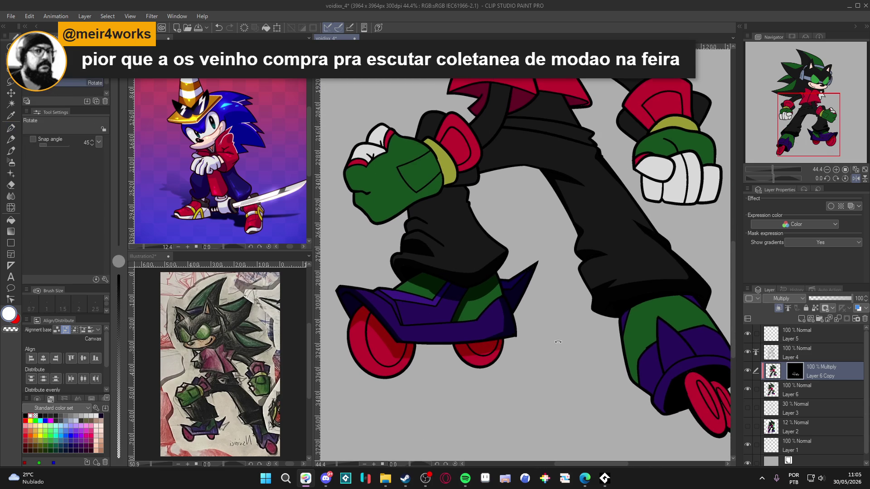
Darken the left shoe's bottom outline, then straighten the view and scroll to the right skate.
key("p")
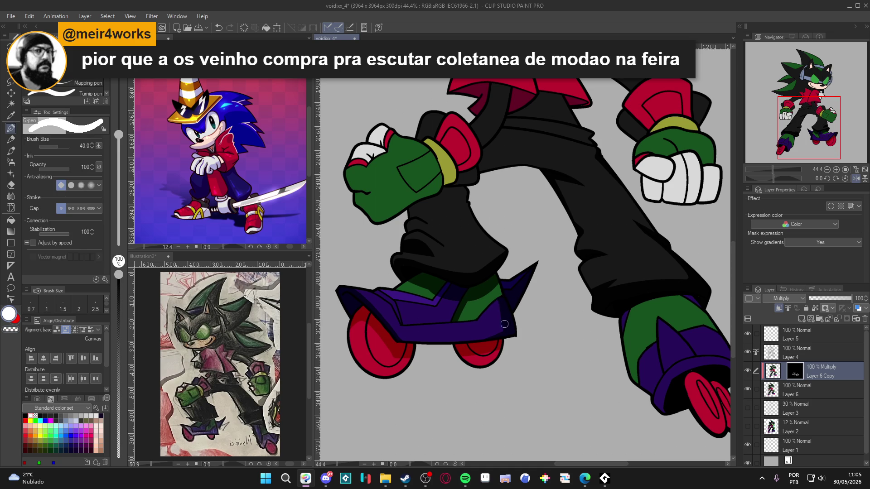
left_click_drag(494, 334, 450, 339)
mouse_move(532, 350)
left_mouse_down()
mouse_move(597, 288)
mouse_move(591, 376)
left_mouse_up()
mouse_move(612, 313)
left_mouse_down()
mouse_move(566, 319)
mouse_move(503, 300)
left_mouse_up()
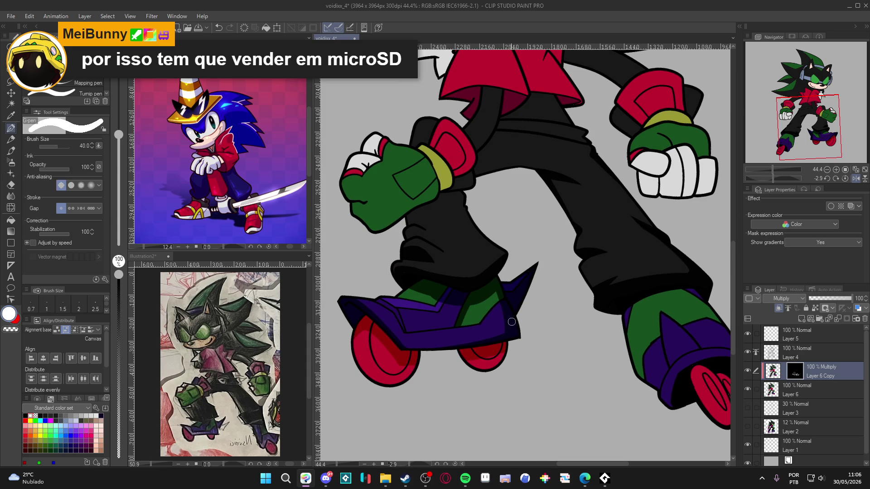
scroll(531, 308, "down", 3)
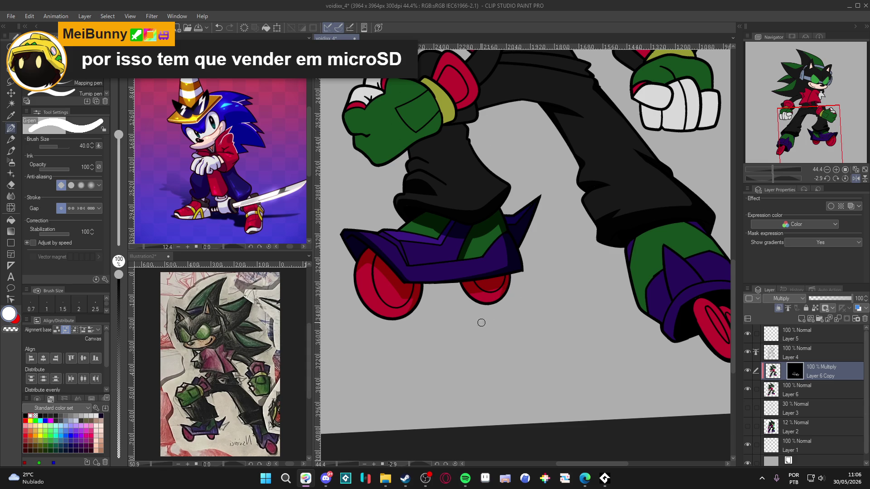
scroll(615, 306, "right", 3)
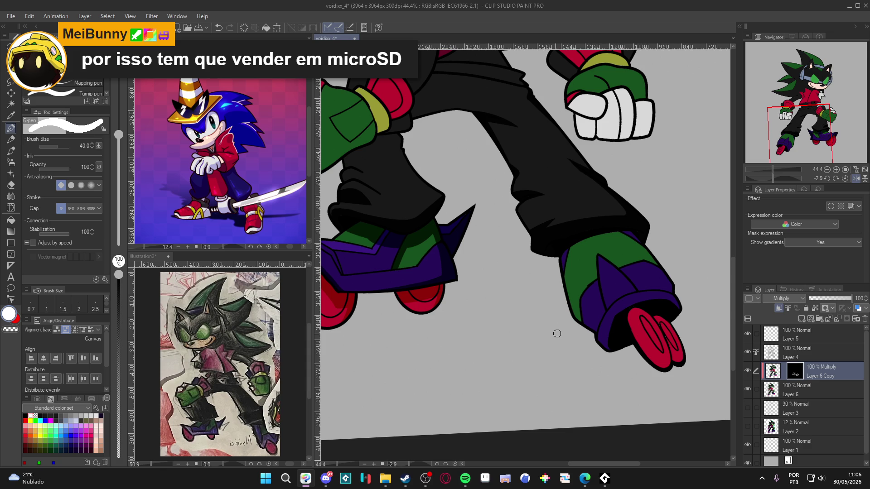
Fill both right-skate wheels with darker red.
mouse_move(627, 277)
left_mouse_down()
mouse_move(557, 298)
mouse_move(571, 302)
left_mouse_up()
key("g")
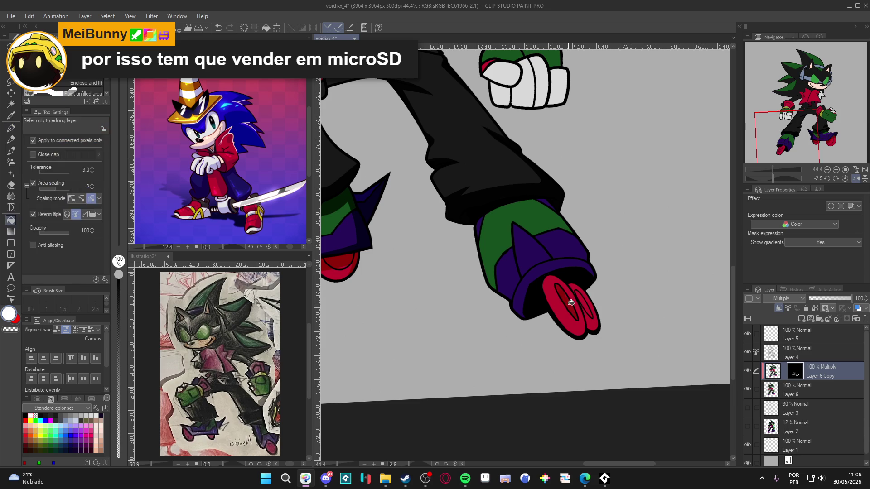
left_click(570, 301)
left_click(590, 313)
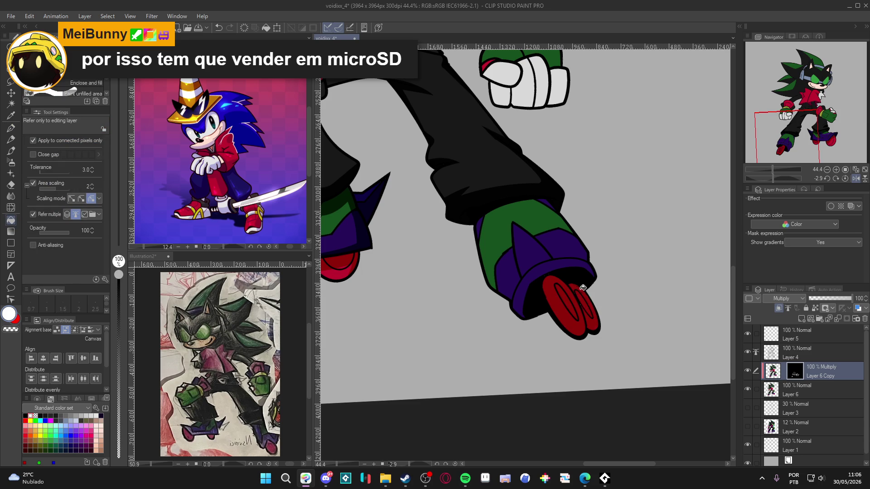
key("p")
Ink the cuff outline, a dark green stripe, the pant edge and purple cuff edge.
left_click_drag(578, 301, 601, 326)
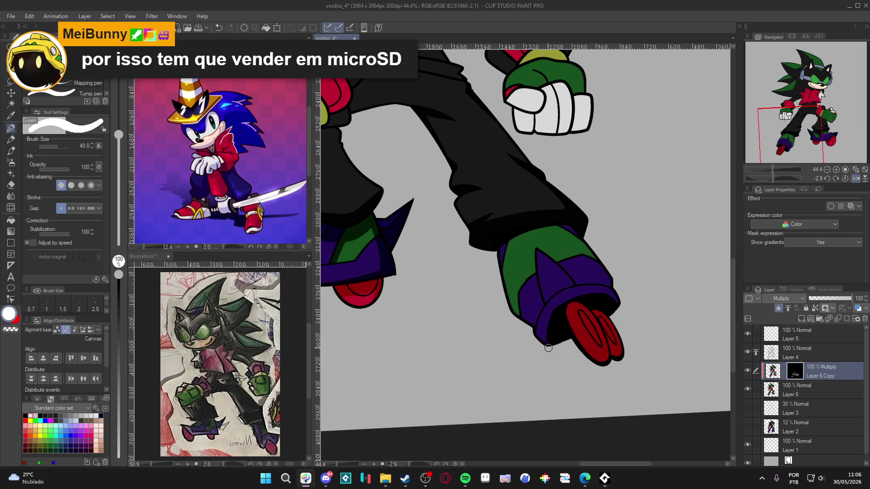
mouse_move(544, 342)
left_mouse_down()
mouse_move(566, 297)
mouse_move(597, 290)
mouse_move(619, 303)
left_mouse_up()
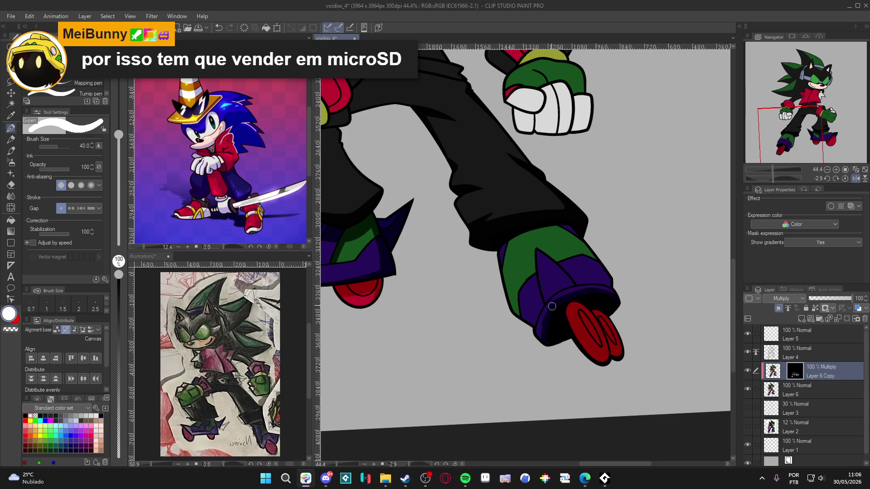
left_click_drag(503, 266, 572, 234)
mouse_move(505, 258)
left_mouse_down()
mouse_move(539, 235)
mouse_move(498, 260)
mouse_move(511, 241)
mouse_move(562, 230)
mouse_move(553, 226)
mouse_move(539, 239)
left_mouse_up()
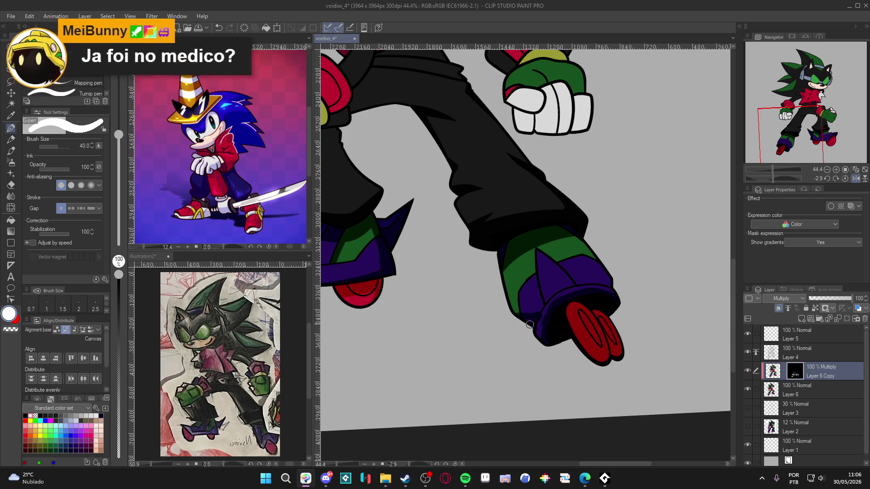
key("c")
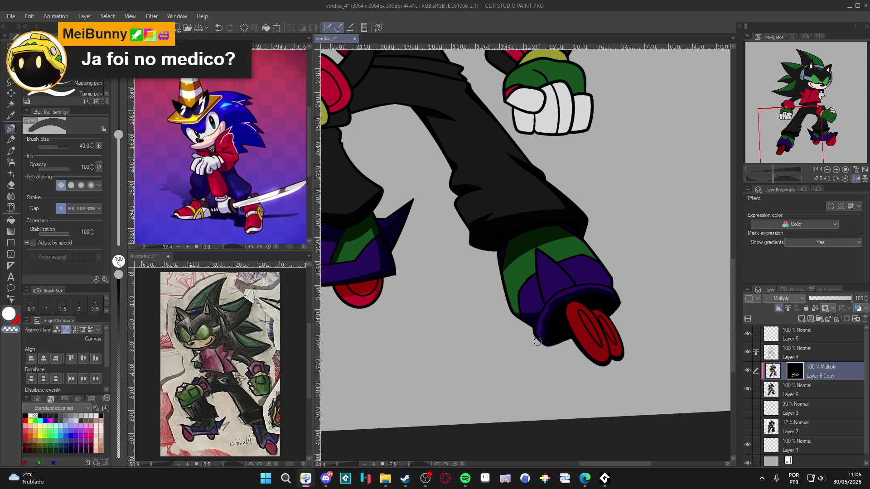
key("c")
mouse_move(605, 272)
left_mouse_down()
mouse_move(594, 281)
mouse_move(610, 283)
left_mouse_up()
key("c")
key("c")
key("c")
key("c")
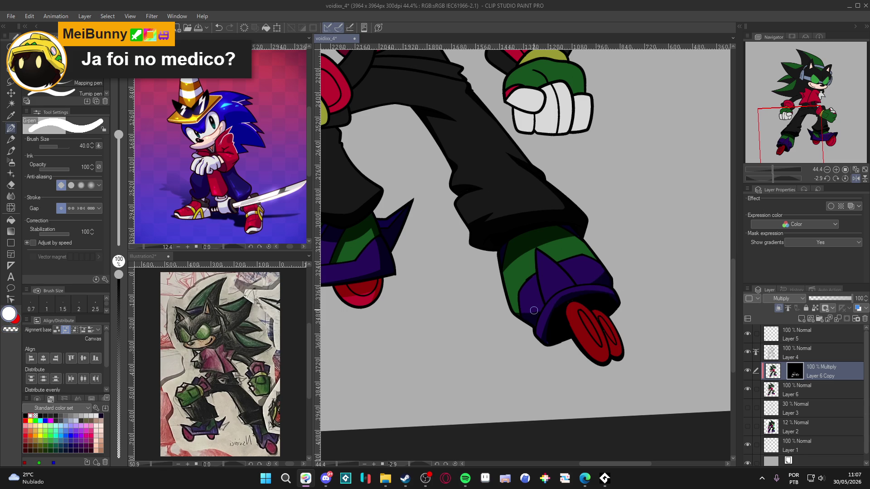
scroll(534, 311, "up", 5)
scroll(534, 310, "left", 5)
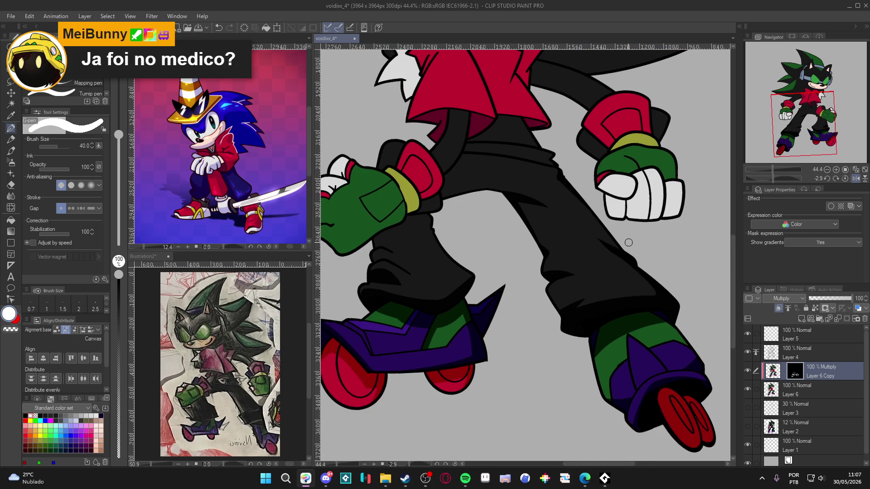
Draw a knuckle line on the green glove and fill the grey wrist gap with black.
scroll(544, 272, "down", 3)
scroll(469, 293, "up", 3)
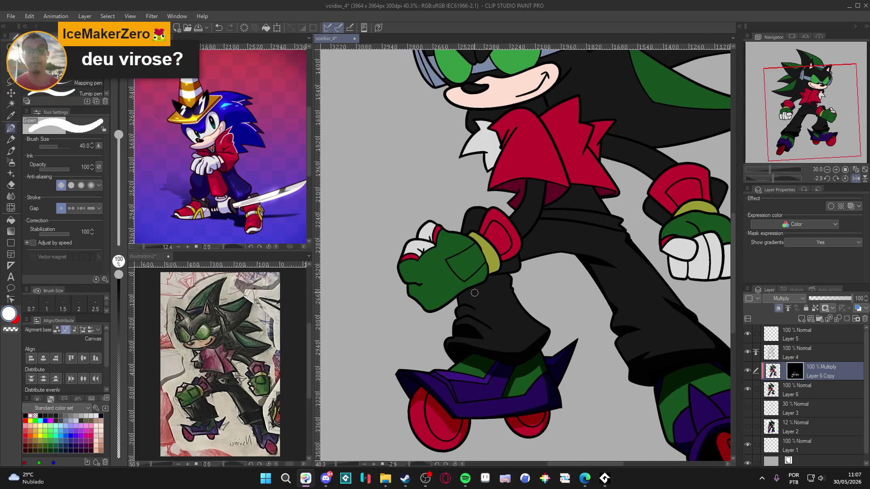
mouse_move(398, 272)
left_mouse_down()
mouse_move(418, 275)
mouse_move(437, 298)
mouse_move(467, 284)
left_mouse_up()
key("g")
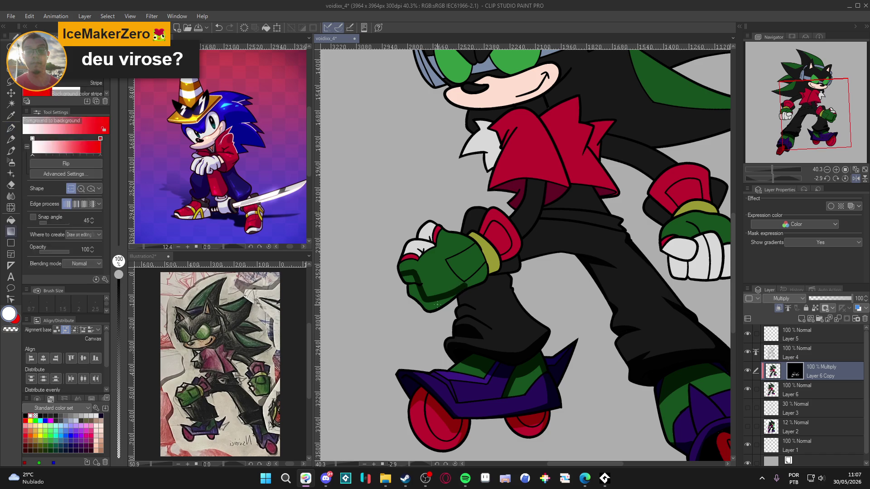
key("p")
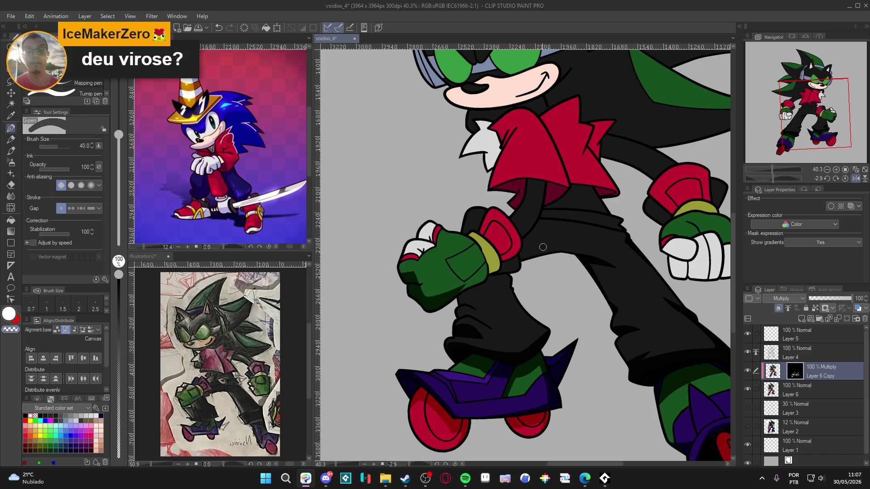
key("c")
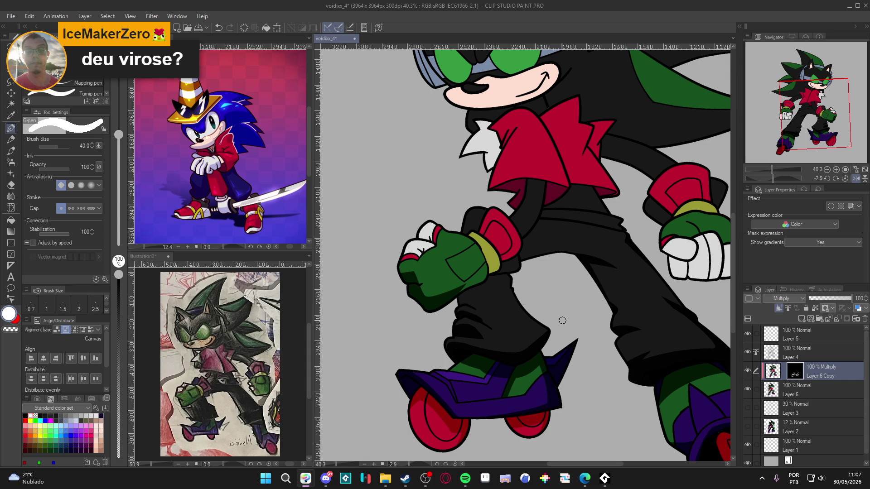
key("c")
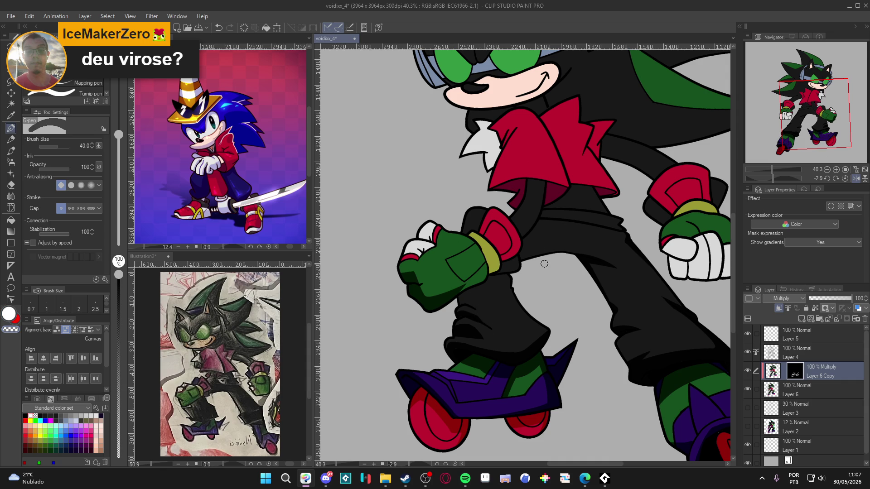
key("c")
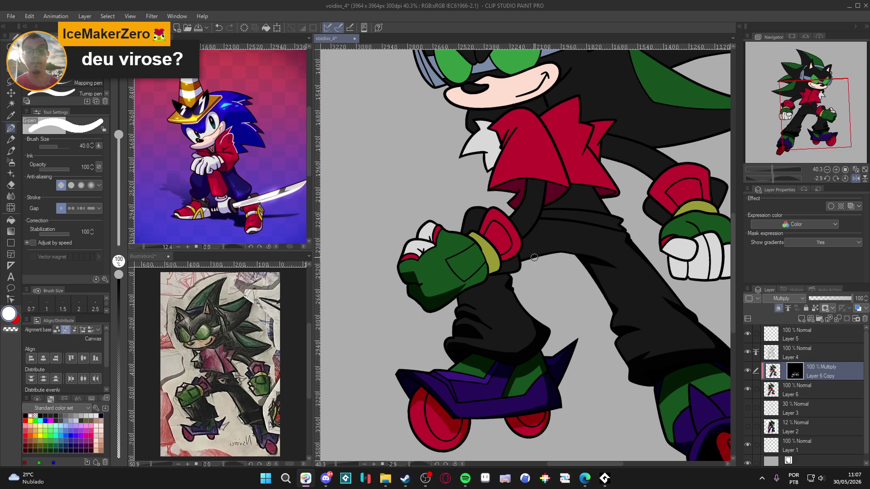
mouse_move(520, 256)
left_mouse_down()
mouse_move(565, 251)
mouse_move(521, 260)
left_mouse_up()
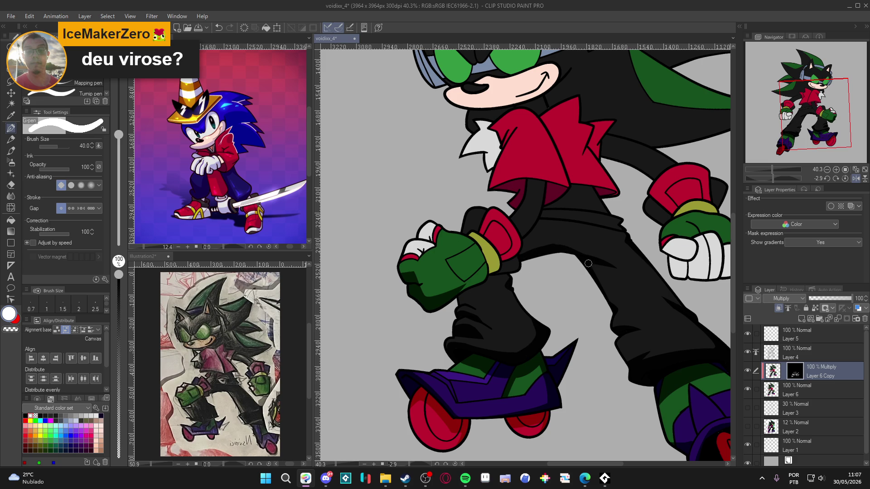
Fill the small patch under the collar darker using Auto Select and Fill.
key("w")
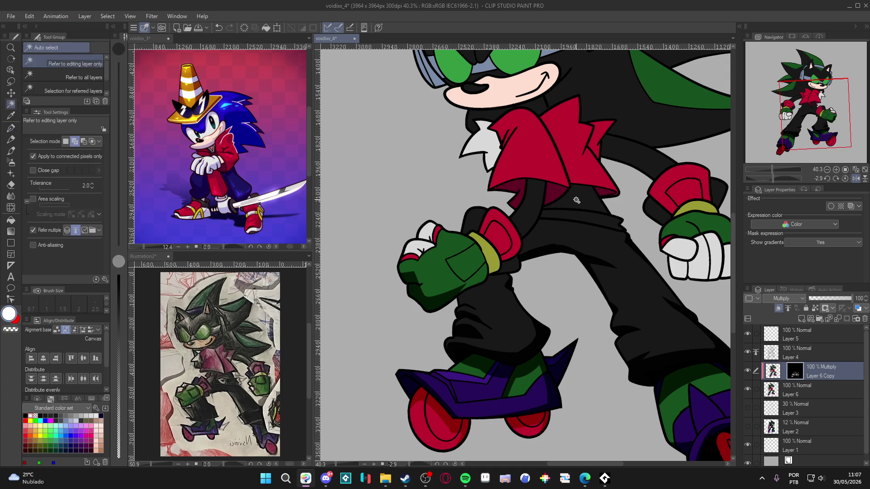
left_click(572, 191)
key("g")
key("ctrl+d")
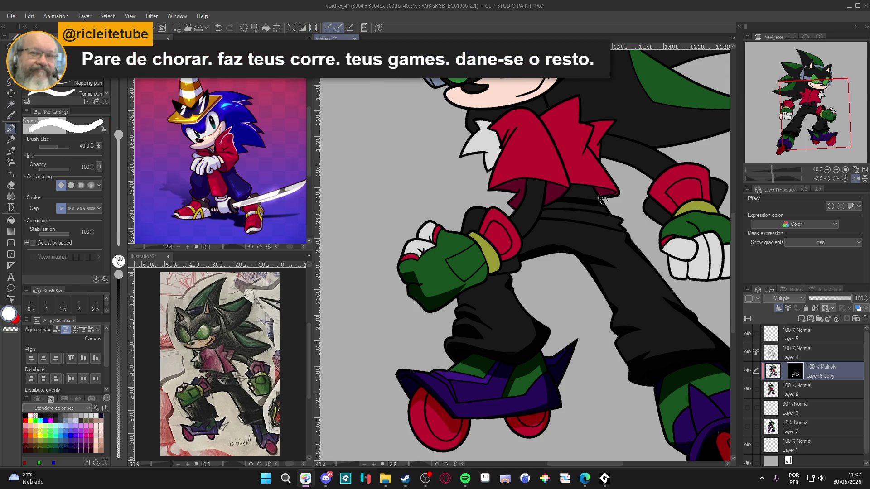
left_click(621, 208)
key("p")
Paint a small dark-red shadow on the shirt edge below the collar.
scroll(591, 235, "up", 1)
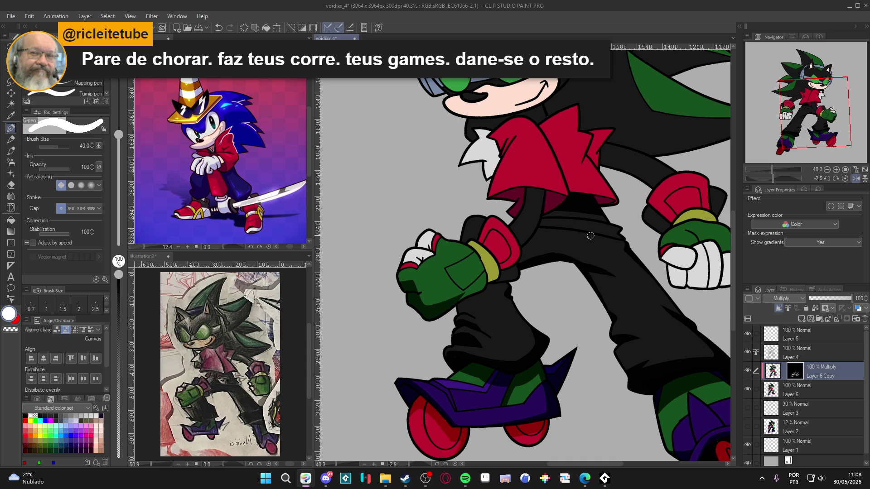
left_click_drag(590, 235, 620, 261)
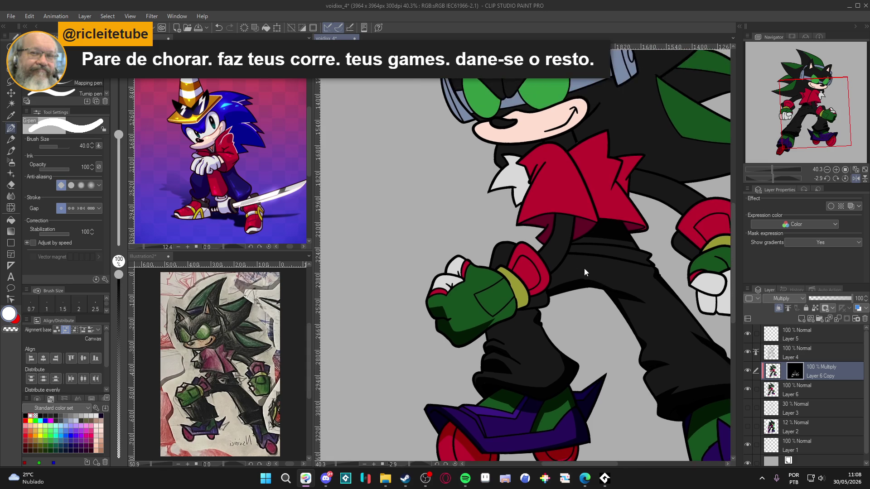
key("g")
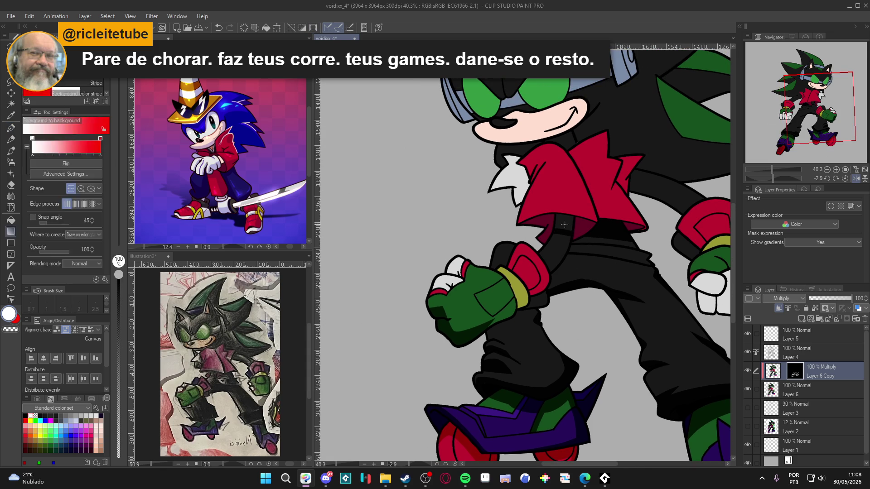
left_click_drag(580, 231, 583, 242)
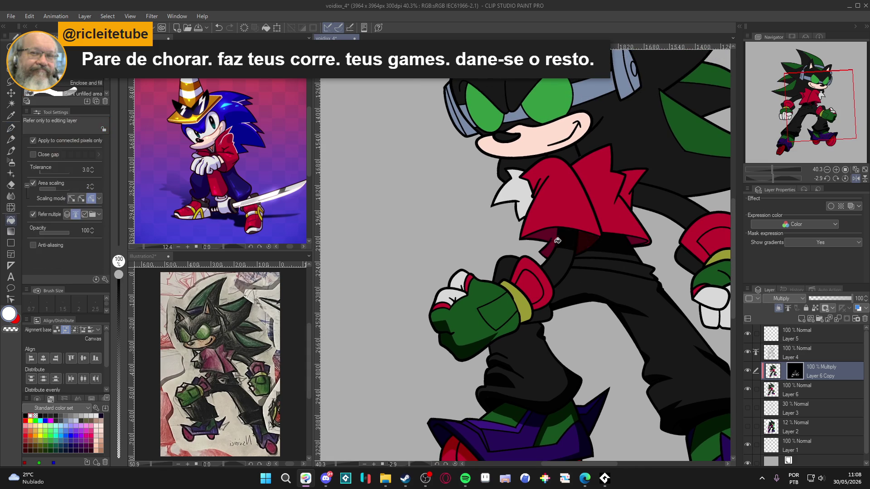
key("p")
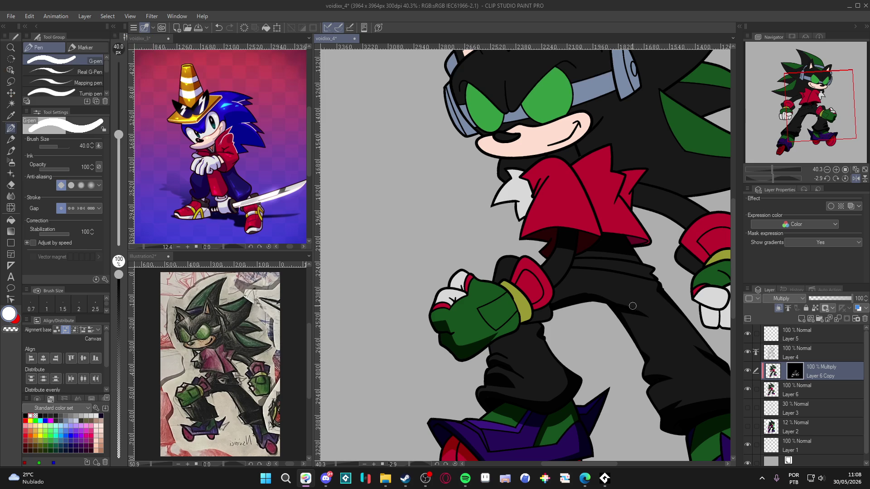
left_click_drag(551, 243, 546, 259)
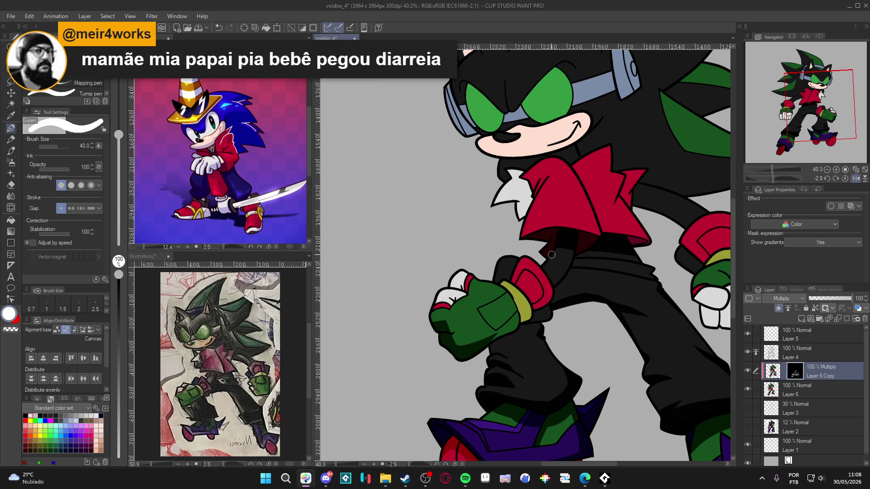
key("c")
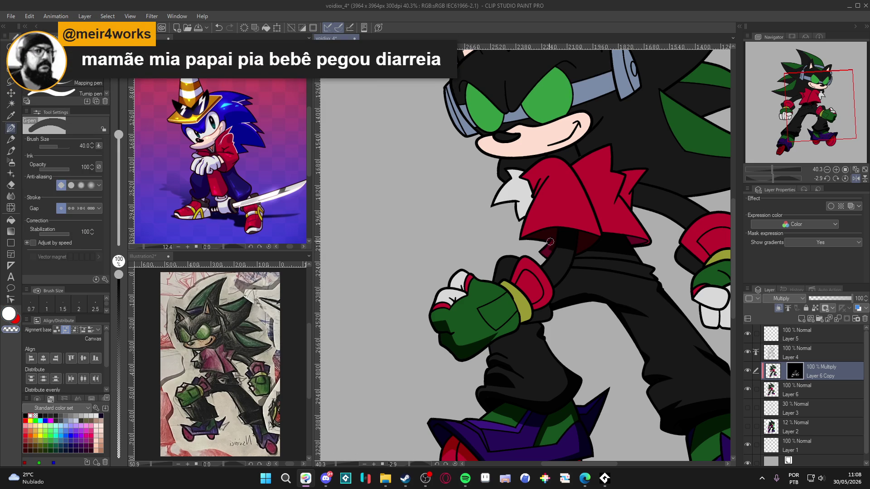
key("c")
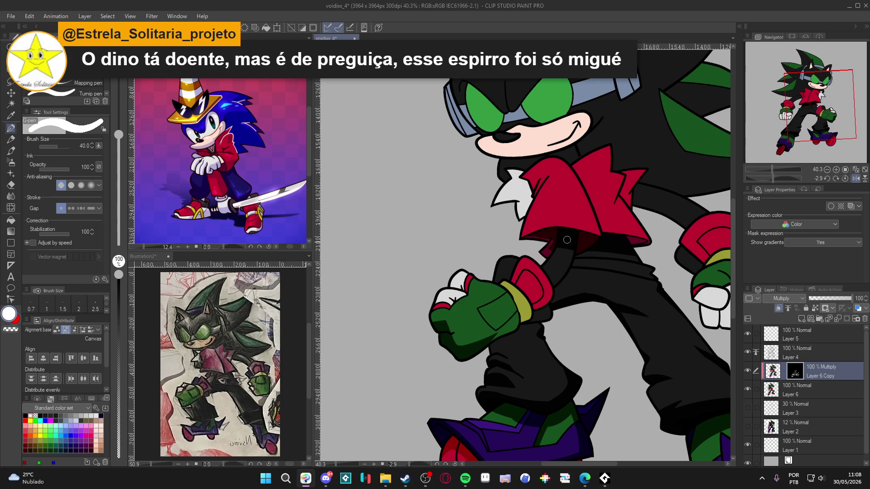
key("c")
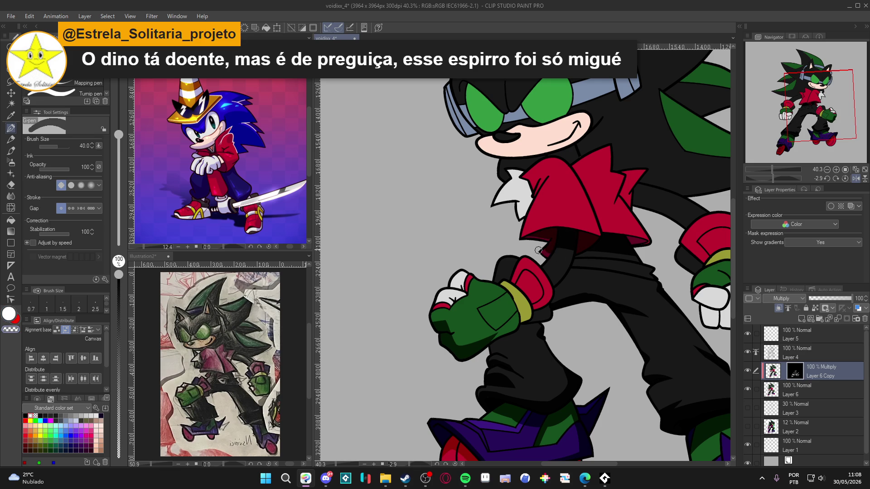
mouse_move(646, 278)
left_mouse_down()
mouse_move(629, 271)
mouse_move(619, 293)
left_mouse_up()
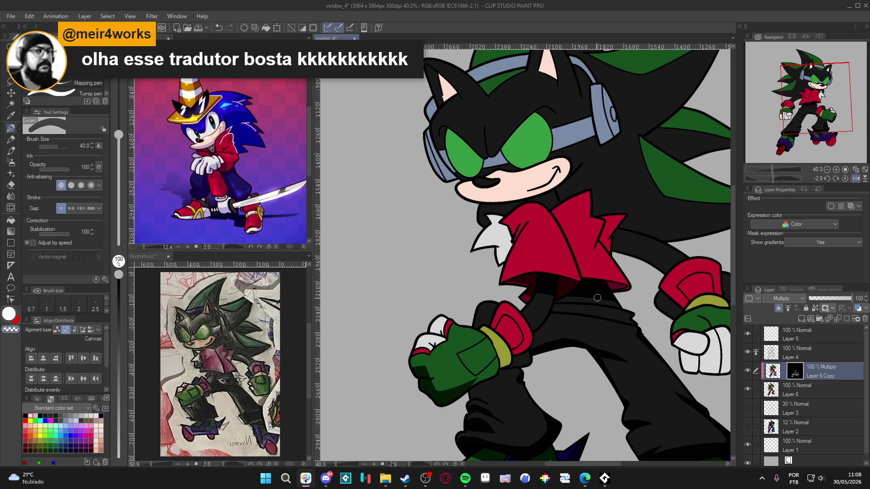
Add several dark-red shading strokes across the jacket, erasing overflow as needed.
scroll(597, 297, "up", 3)
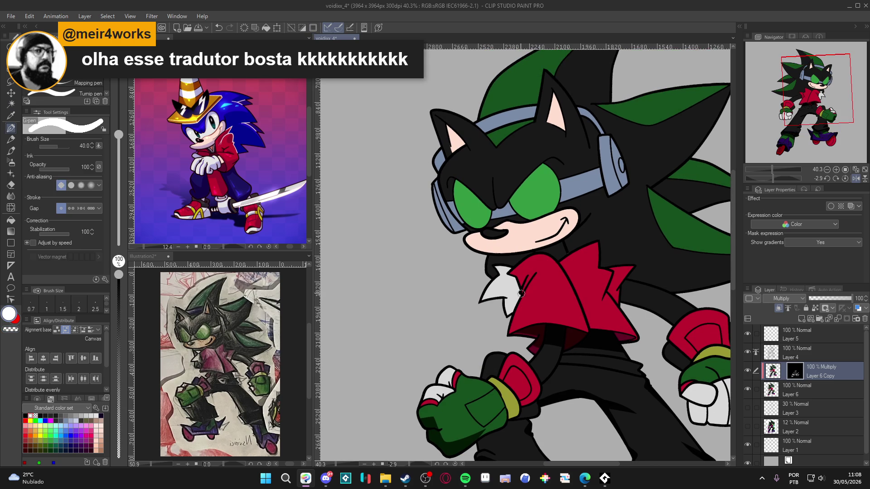
left_click_drag(527, 272, 555, 259)
key("p")
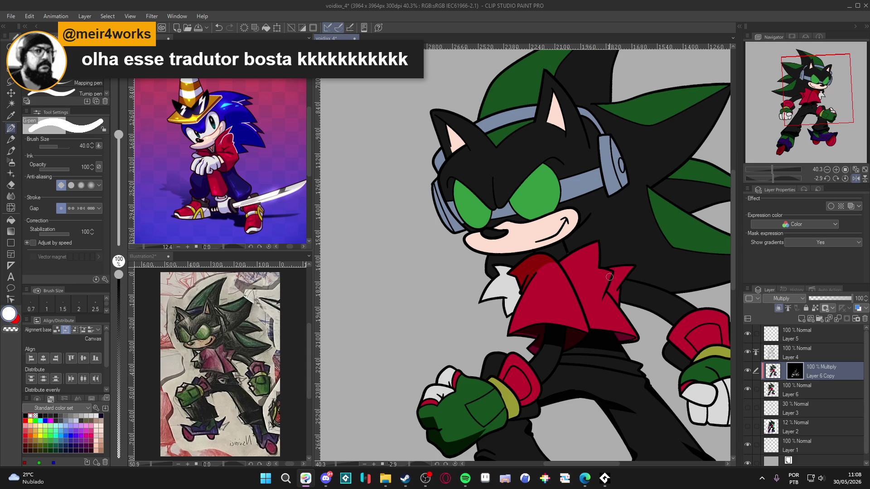
key("c")
key("c")
key("c")
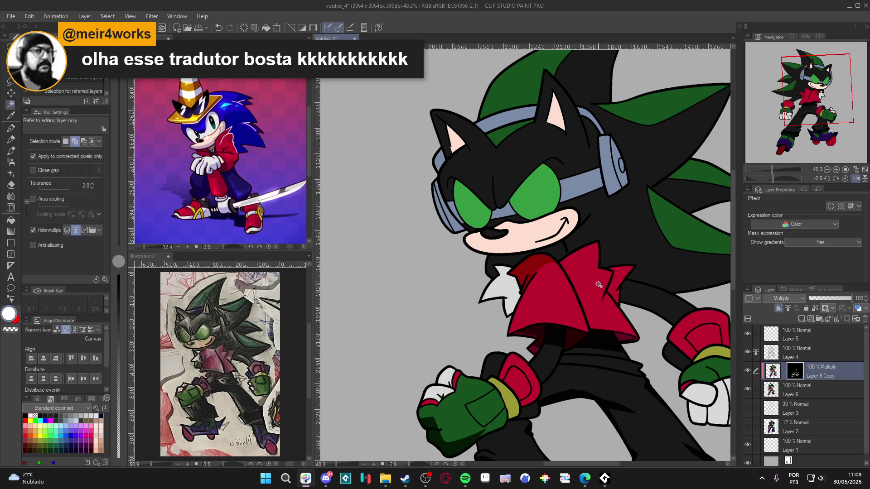
key("c")
left_click_drag(608, 277, 595, 298)
key("c")
key("c")
key("c")
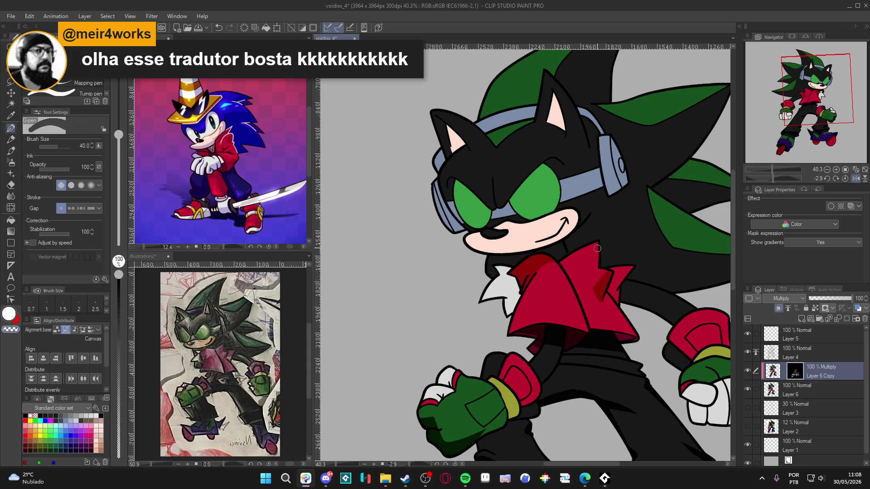
key("c")
mouse_move(594, 248)
left_mouse_down()
mouse_move(584, 267)
mouse_move(614, 271)
left_mouse_up()
key("c")
key("c")
key("c")
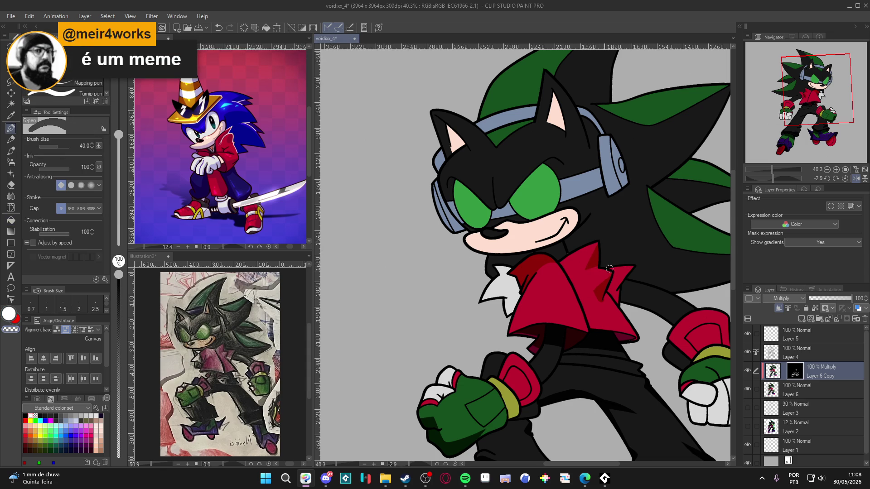
Fill the jacket area beside the collar darker and shade down the jacket.
key("g")
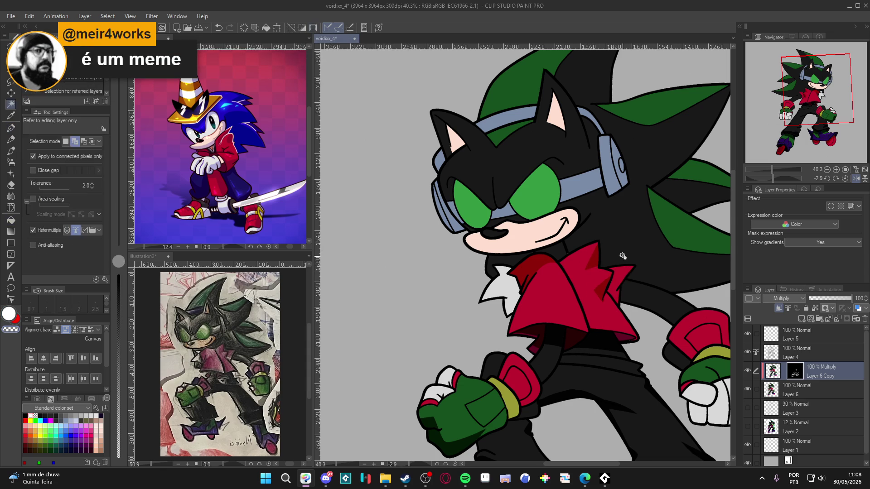
key("g")
left_click(620, 271)
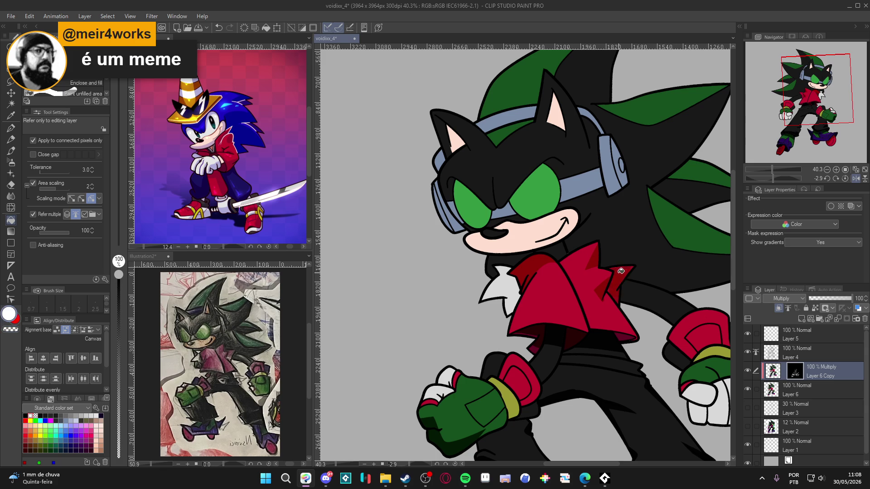
key("w")
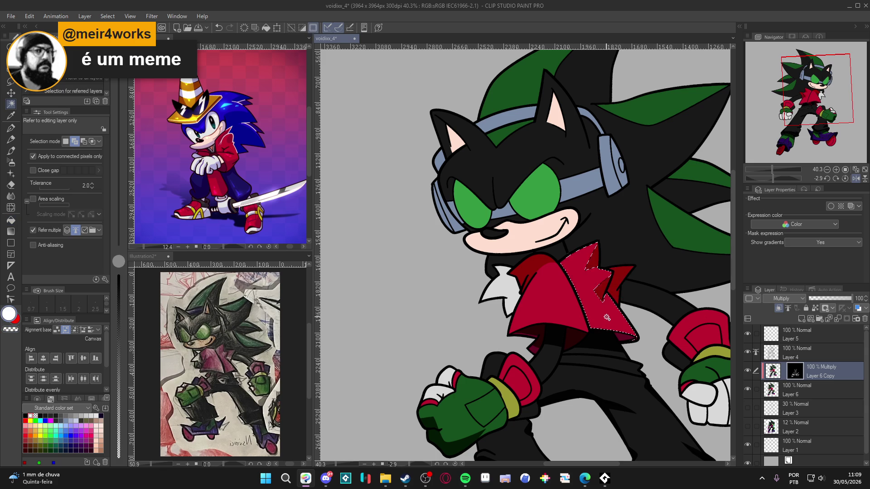
key("p")
mouse_move(560, 264)
left_mouse_down()
mouse_move(597, 327)
mouse_move(635, 338)
left_mouse_up()
key("shift+space")
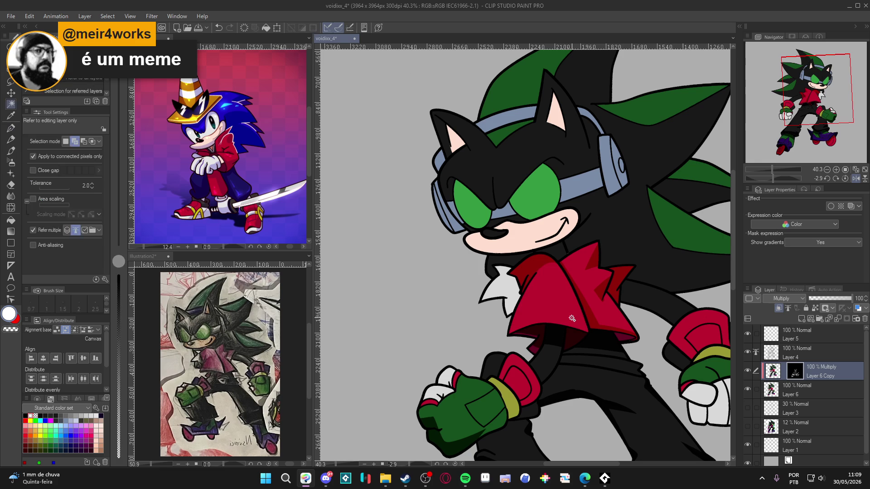
left_click_drag(590, 341, 616, 227)
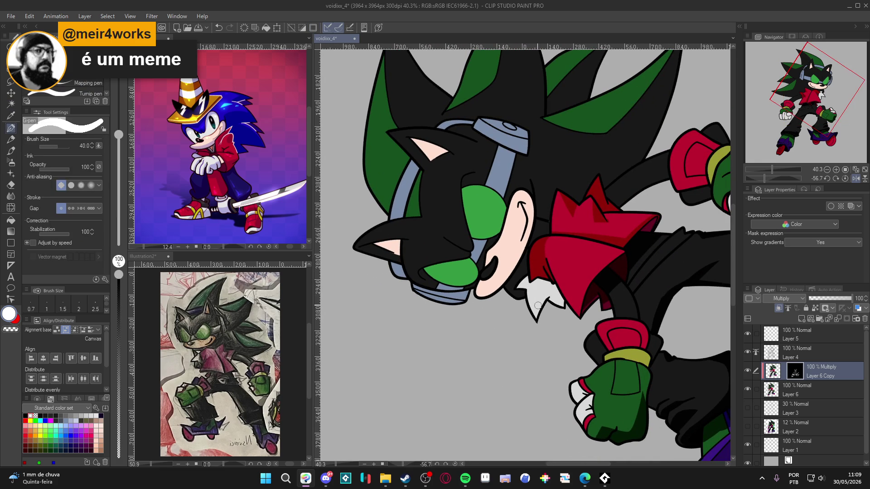
Undo the collar shading stroke, reset the canvas upright, and clear the selection.
mouse_move(543, 256)
left_mouse_down()
mouse_move(589, 301)
mouse_move(609, 263)
left_mouse_up()
key("ctrl+z")
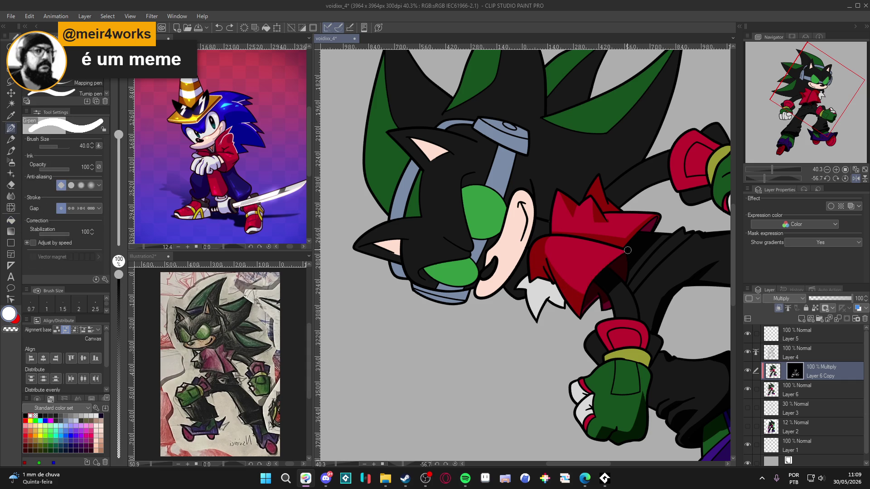
key("ctrl+@")
scroll(601, 390, "right", 3)
scroll(601, 380, "down", 2)
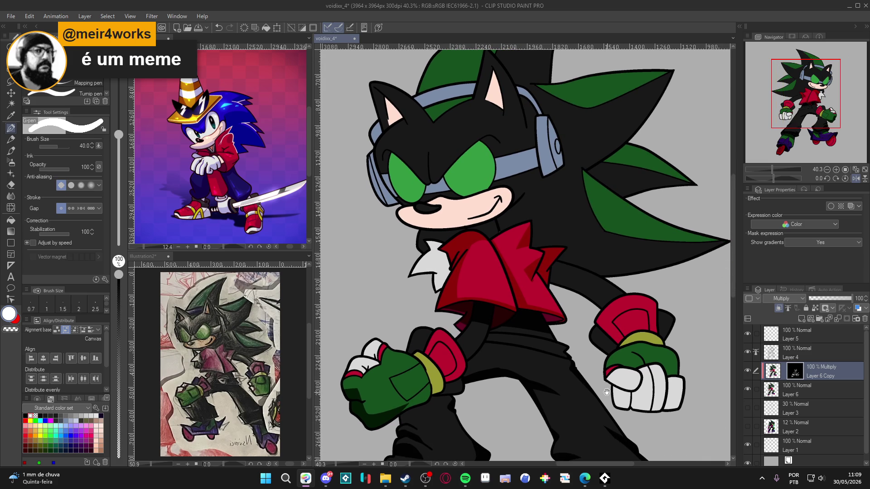
key("w")
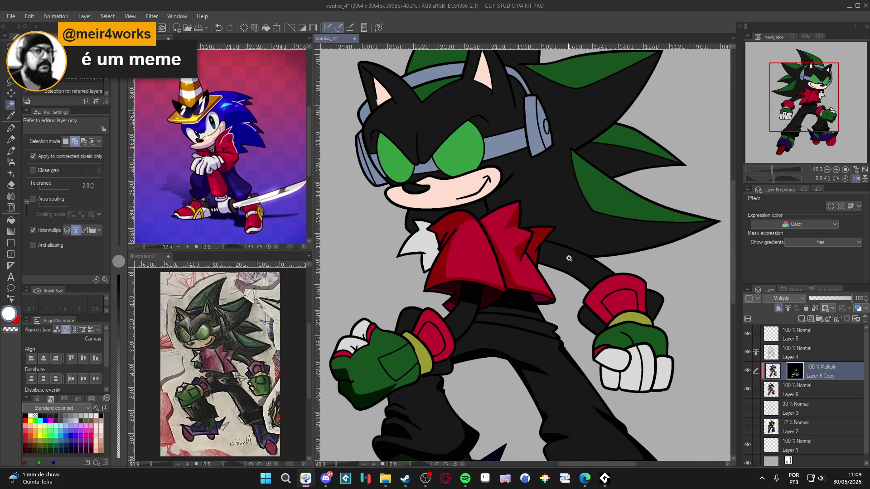
key("ctrl+d")
Draw dark shading on the arm beside the jacket.
key("p")
mouse_move(560, 248)
left_mouse_down()
mouse_move(569, 273)
mouse_move(562, 265)
mouse_move(591, 283)
left_mouse_up()
left_click_drag(650, 361, 666, 370)
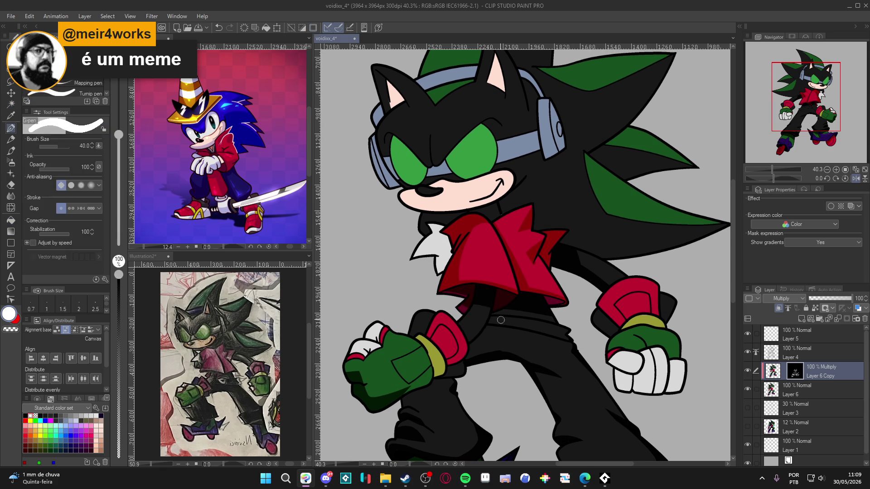
left_click_drag(672, 362, 634, 368)
Paint darker red shading arcs on the right and left glove cuffs with the G-pen.
key("w")
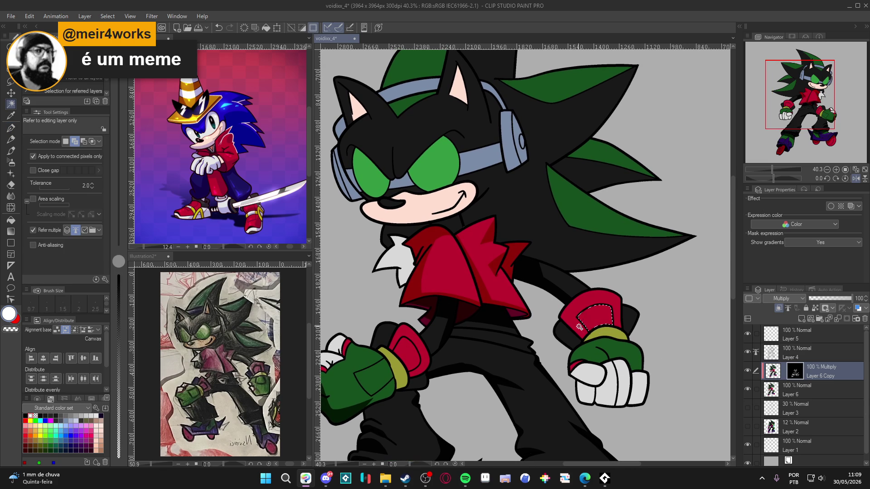
key("b")
mouse_move(582, 336)
left_mouse_down()
mouse_move(616, 317)
mouse_move(627, 334)
left_mouse_up()
key("g")
key("p")
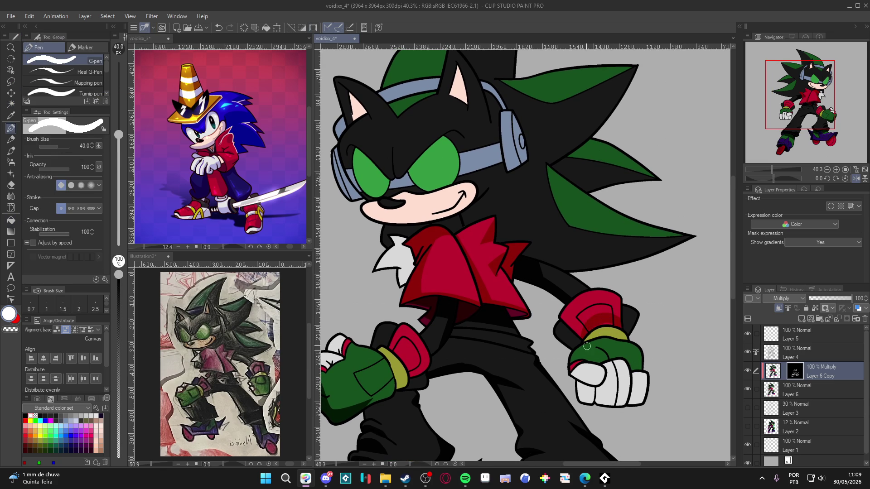
mouse_move(608, 337)
left_mouse_down()
mouse_move(641, 356)
mouse_move(595, 355)
left_mouse_up()
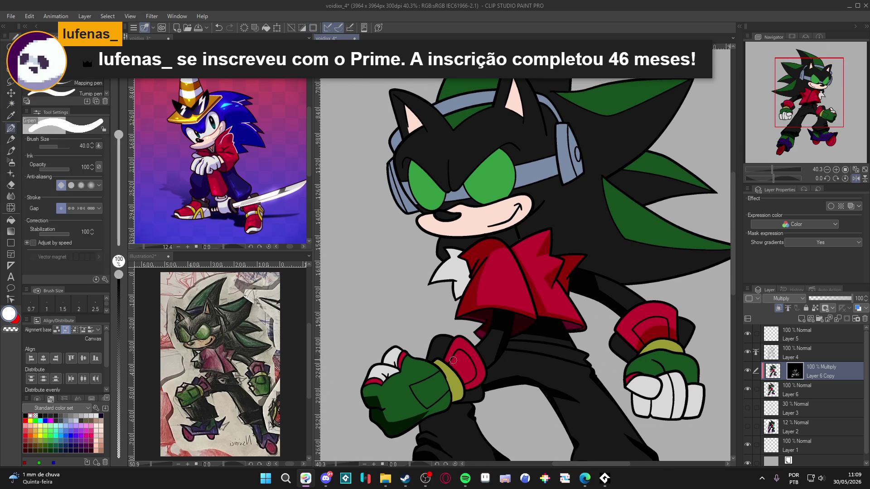
mouse_move(444, 373)
left_mouse_down()
mouse_move(478, 367)
mouse_move(466, 380)
mouse_move(482, 382)
left_mouse_up()
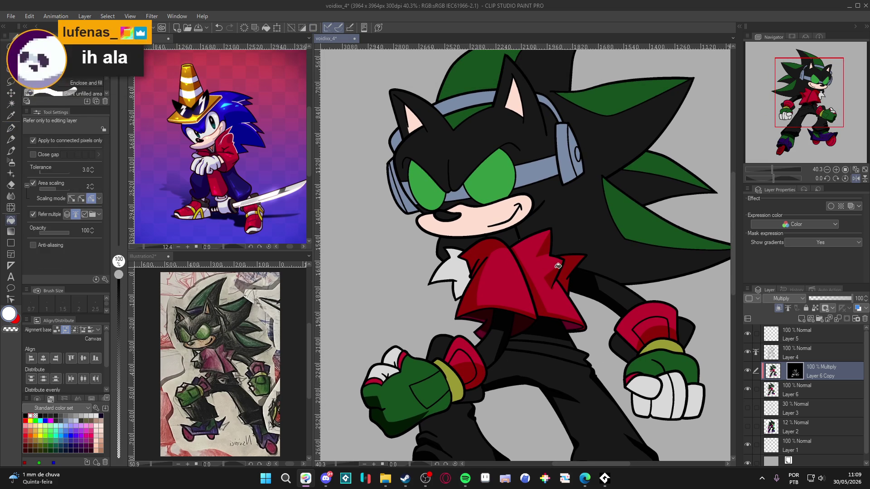
left_click_drag(653, 328, 674, 337)
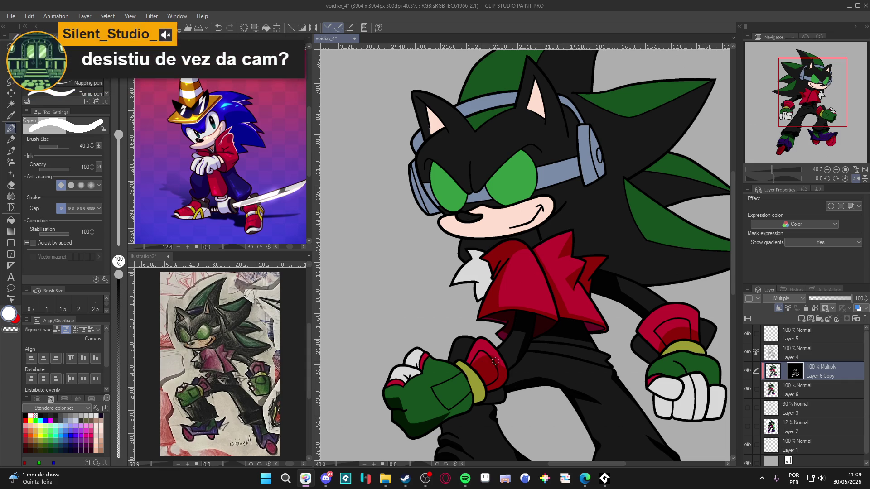
Magic-wand the right cuff and its inner band, then paint darker shading along that cuff.
key("c")
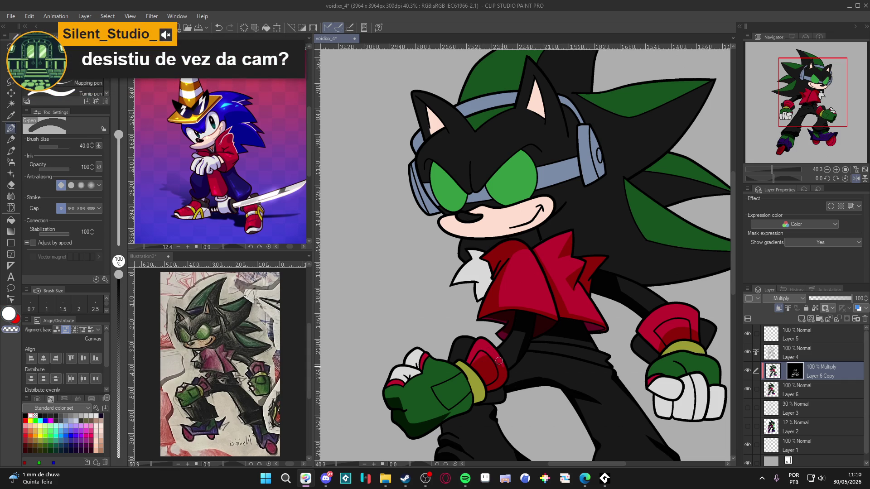
mouse_move(565, 405)
left_mouse_down()
mouse_move(570, 379)
mouse_move(528, 401)
left_mouse_up()
key("c")
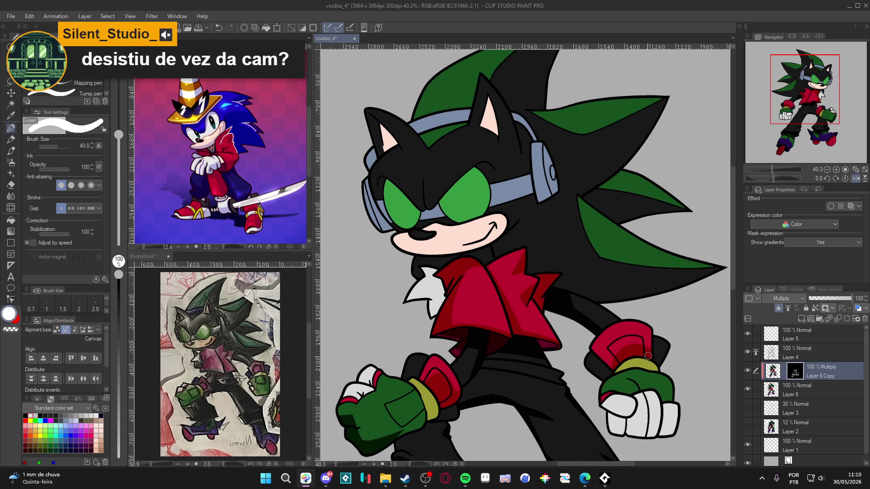
key("c")
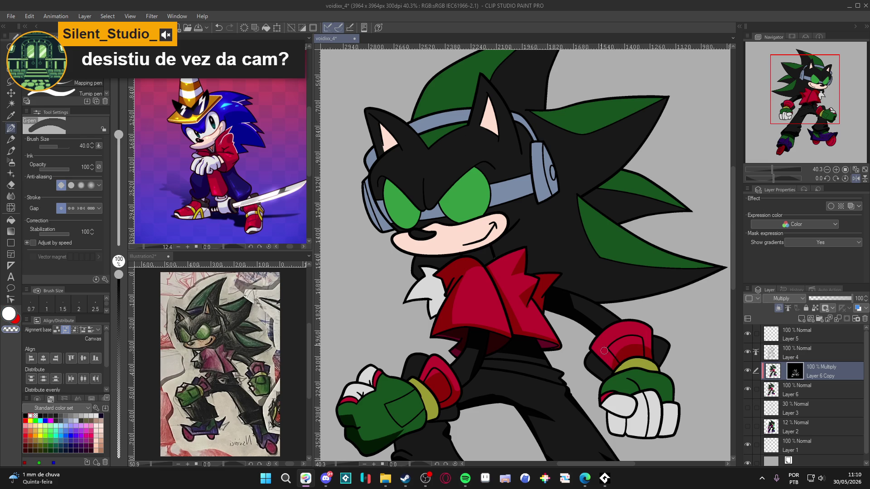
key("w")
left_click(627, 351)
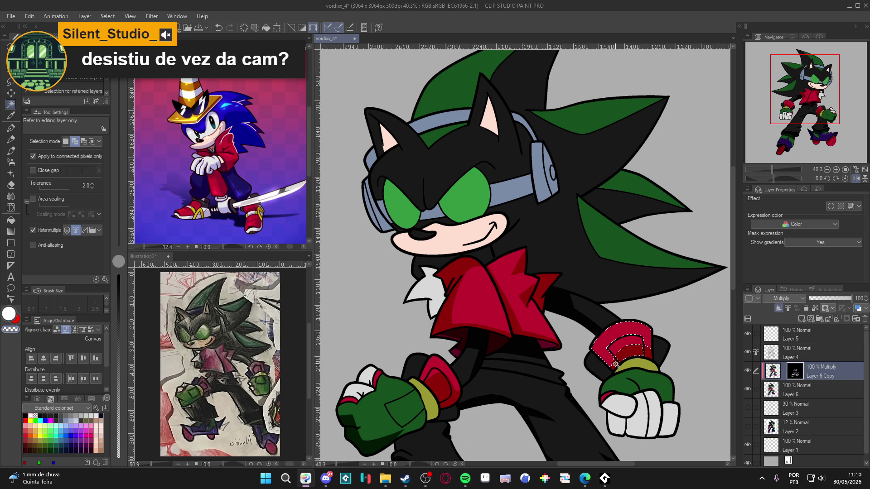
left_click(633, 347)
key("ctrl+d")
key("p")
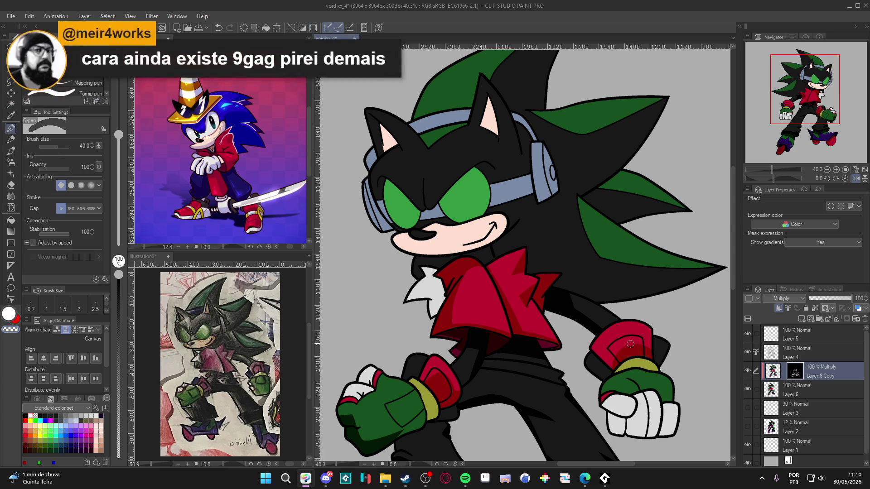
mouse_move(619, 366)
left_mouse_down()
mouse_move(600, 348)
mouse_move(630, 329)
mouse_move(648, 344)
left_mouse_up()
key("g")
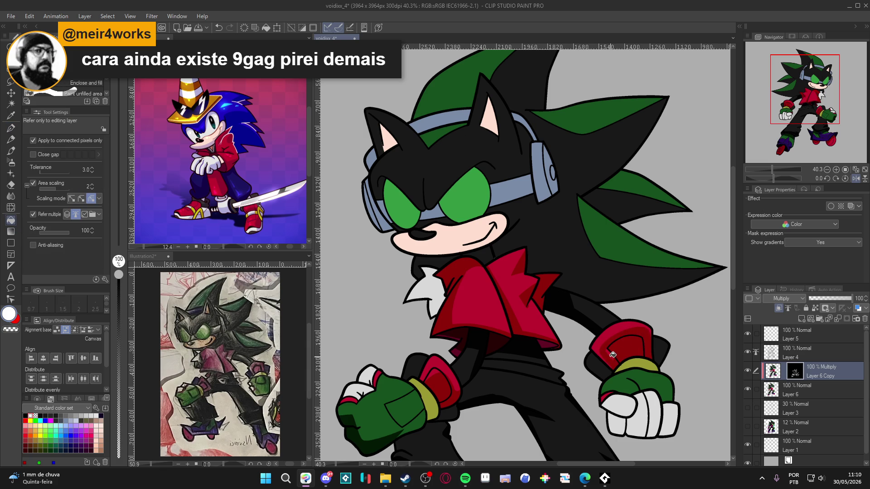
key("p")
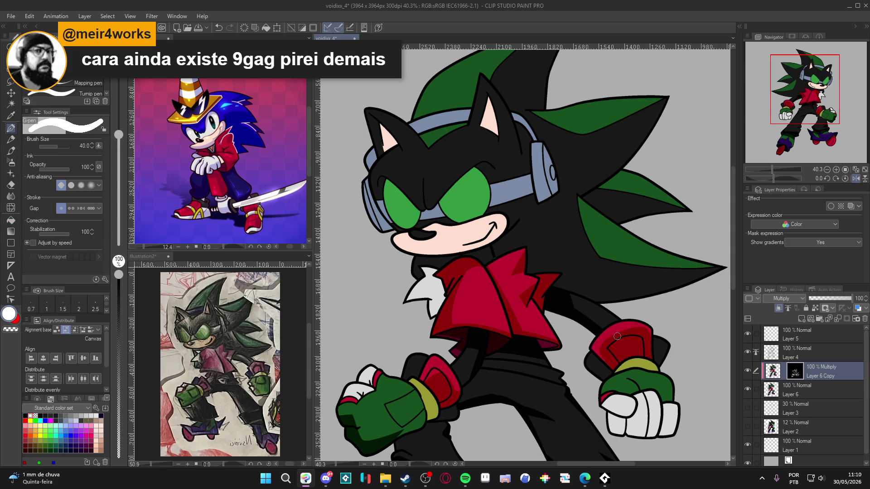
Erase the excess shading along the top of the right cuff with transparent colour.
key("c")
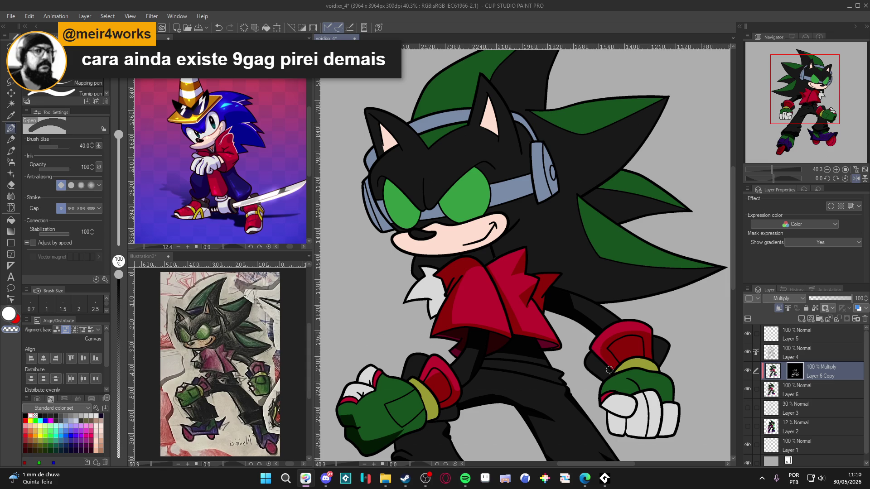
left_click_drag(601, 345, 644, 330)
key("c")
mouse_move(621, 373)
left_mouse_down()
mouse_move(637, 368)
mouse_move(594, 371)
left_mouse_up()
mouse_move(625, 337)
left_mouse_down()
mouse_move(613, 345)
mouse_move(625, 301)
left_mouse_up()
key("w")
left_click(428, 313)
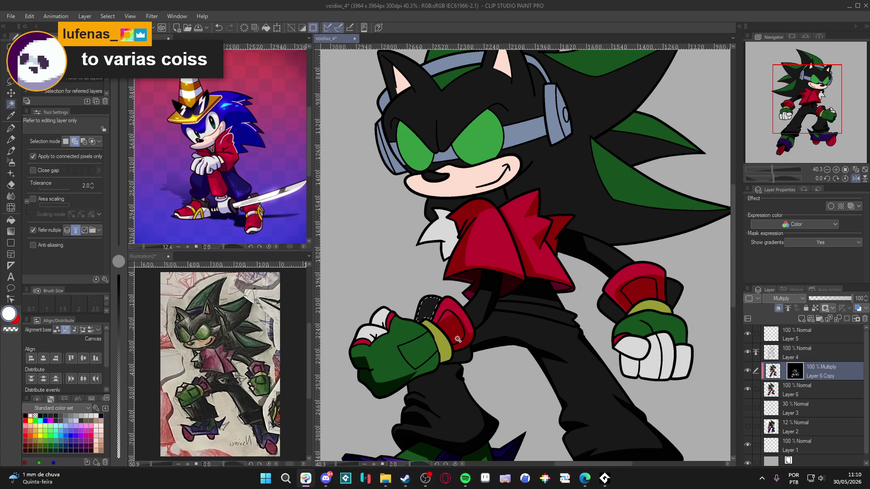
key("ctrl+d")
key("p")
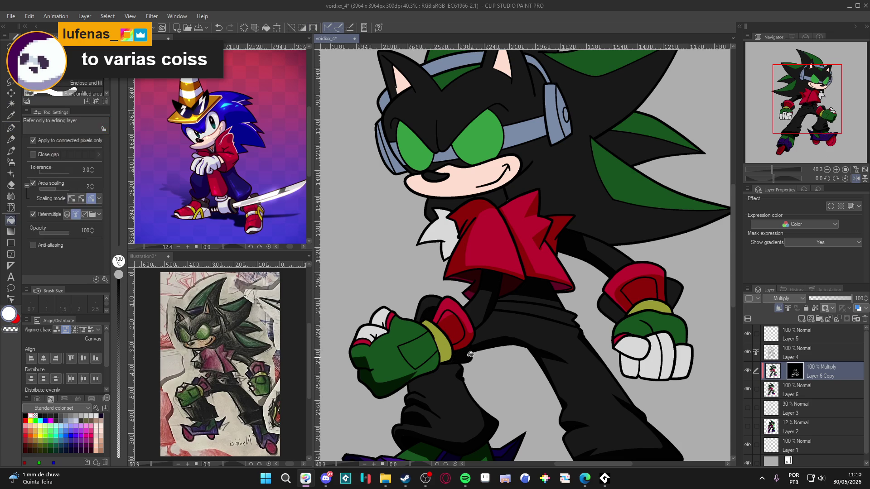
left_click_drag(671, 312, 645, 324)
key("w")
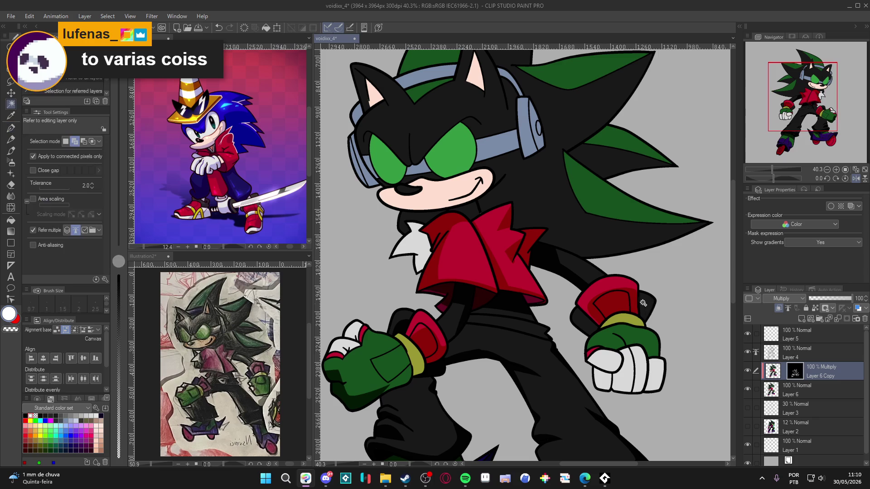
key("p")
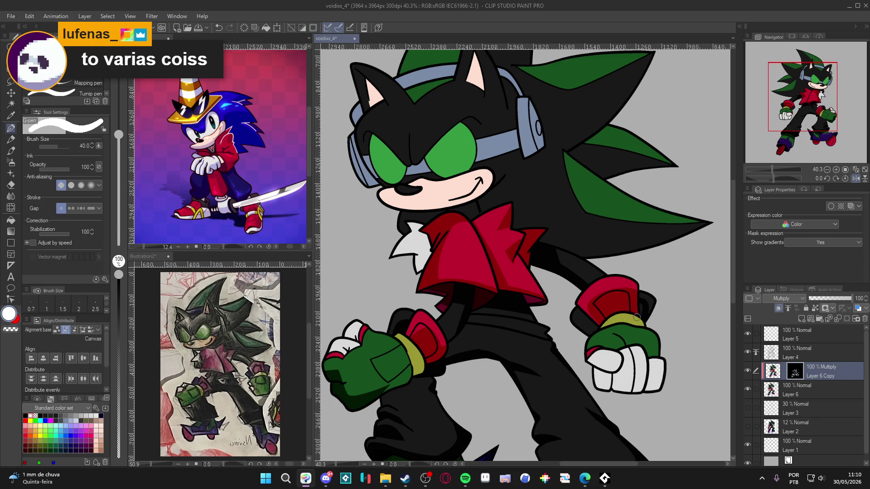
key("g")
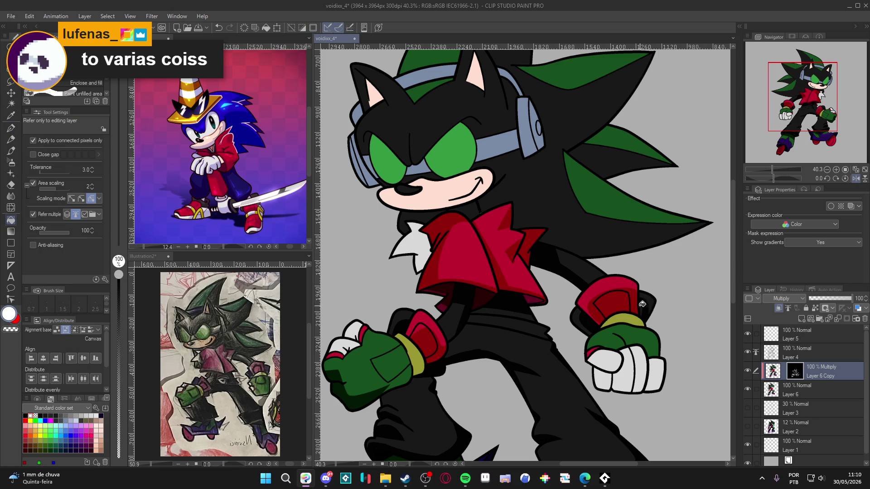
key("p")
scroll(638, 339, "down", 1)
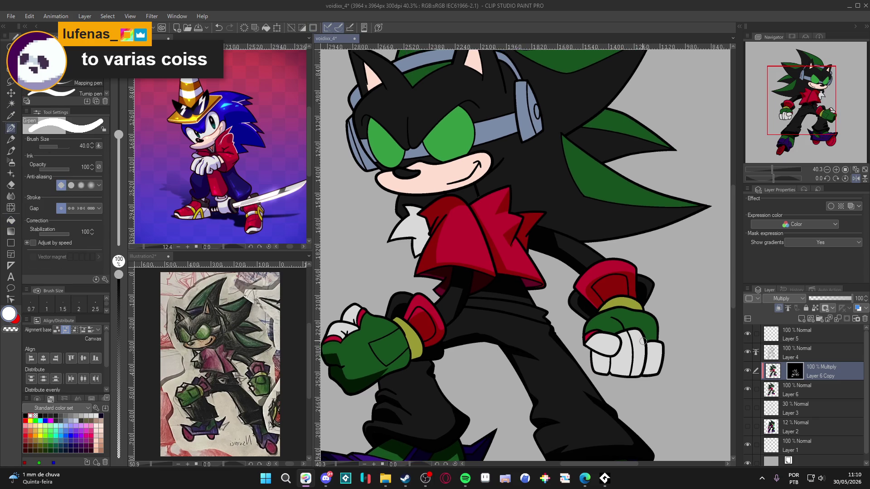
scroll(638, 339, "up", 1)
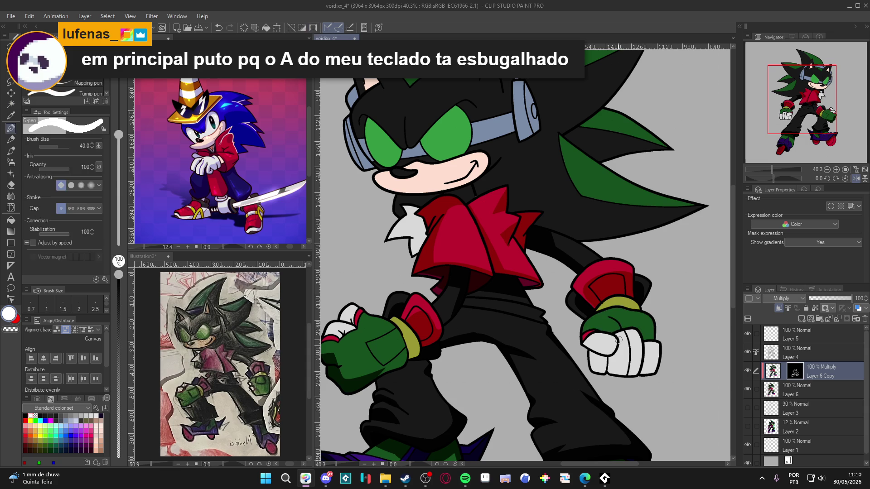
key("alt")
mouse_move(617, 330)
left_mouse_down()
mouse_move(633, 322)
mouse_move(682, 373)
left_mouse_up()
key("w")
key("p")
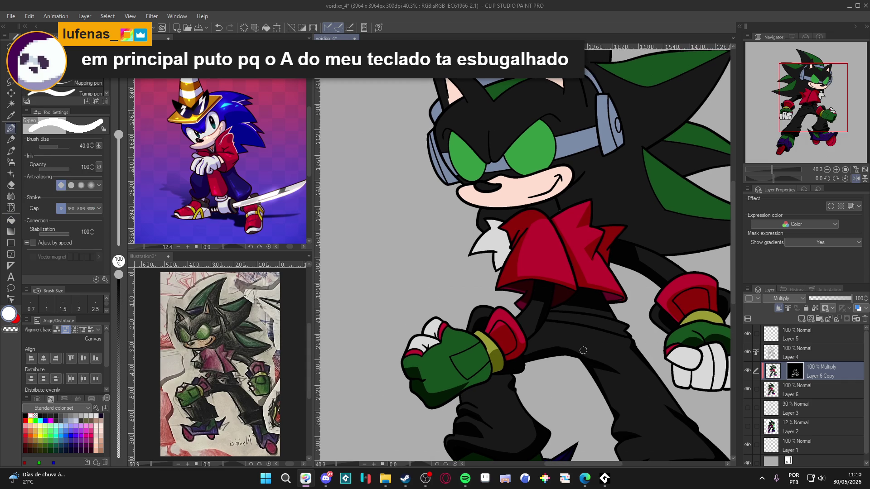
left_click_drag(567, 317, 583, 318)
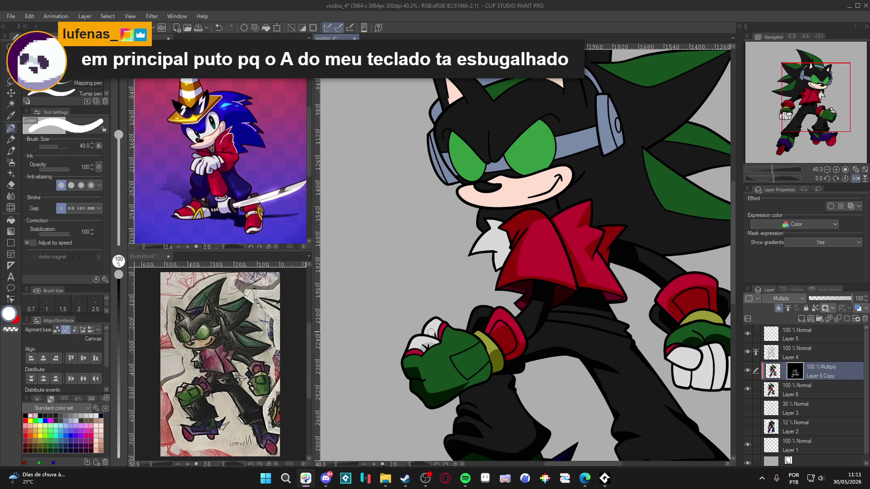
key("c")
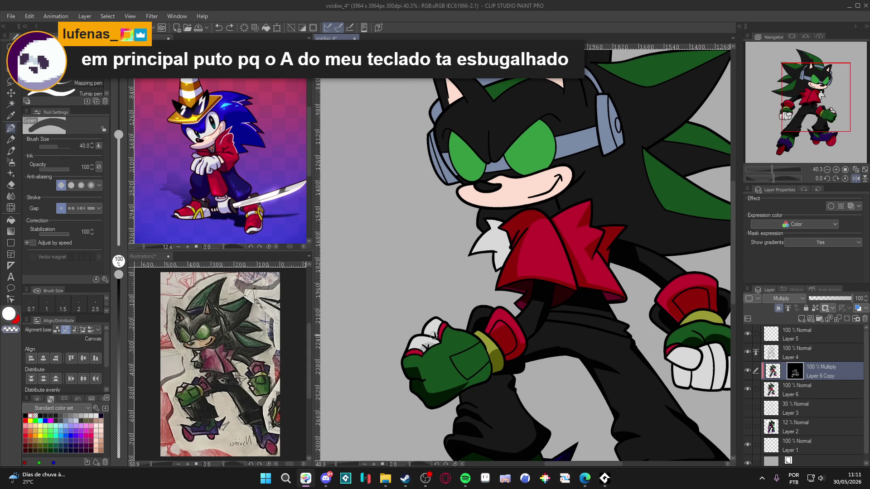
left_click_drag(646, 393, 604, 386)
mouse_move(672, 383)
left_mouse_down()
mouse_move(655, 380)
mouse_move(622, 331)
mouse_move(575, 293)
mouse_move(563, 354)
left_mouse_up()
scroll(656, 380, "down", 1)
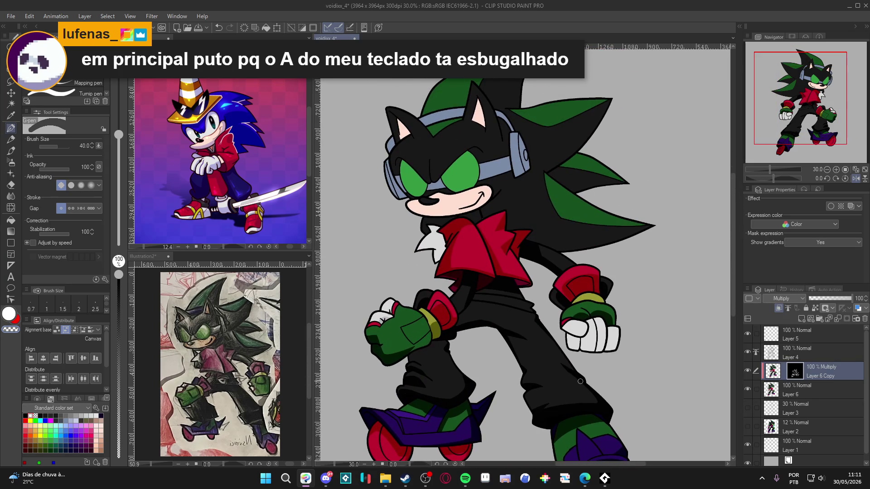
mouse_move(584, 316)
left_mouse_down()
mouse_move(584, 269)
mouse_move(596, 334)
left_mouse_up()
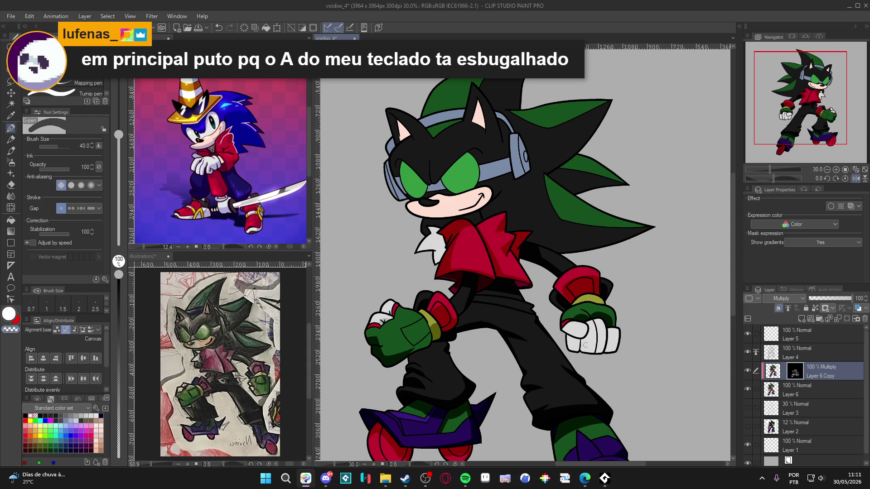
left_click(748, 388)
left_click(748, 388)
left_click(749, 388)
left_click(748, 388)
left_click(748, 386)
left_click(748, 387)
left_click(748, 387)
left_click(748, 387)
On Layer 6 Copy's image, auto-select the white fingers of both gloves and the chest fur.
left_click(768, 376)
key("w")
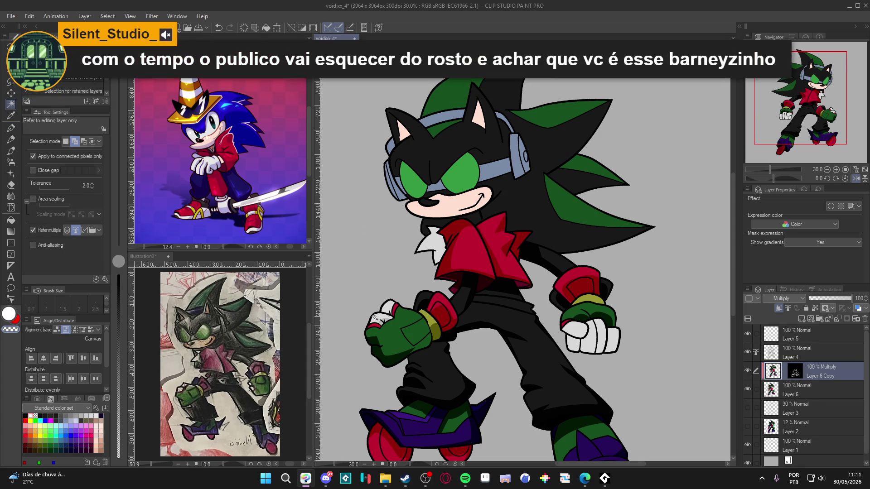
left_click(387, 316)
left_click(388, 313)
left_click(581, 337)
left_click(591, 337)
left_click(597, 347)
left_click(428, 242)
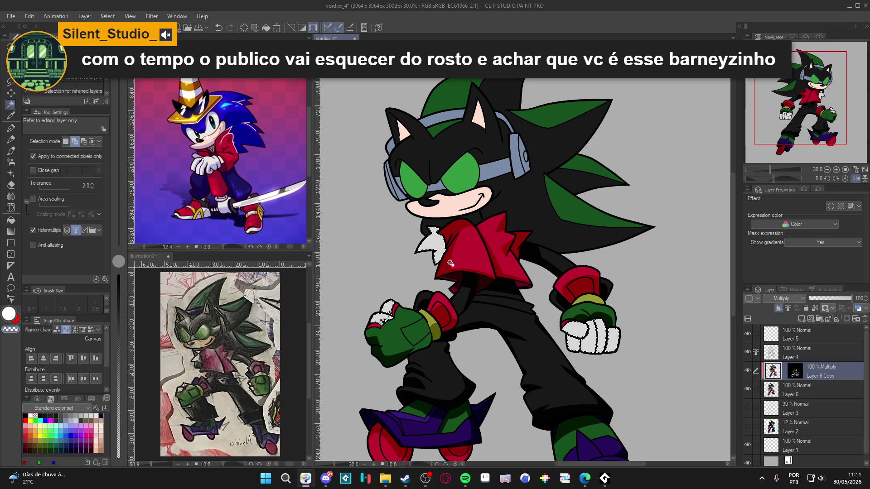
Zoom the Sonic reference in on its gloves, then set Fill to cover non-connected pixels.
key("h")
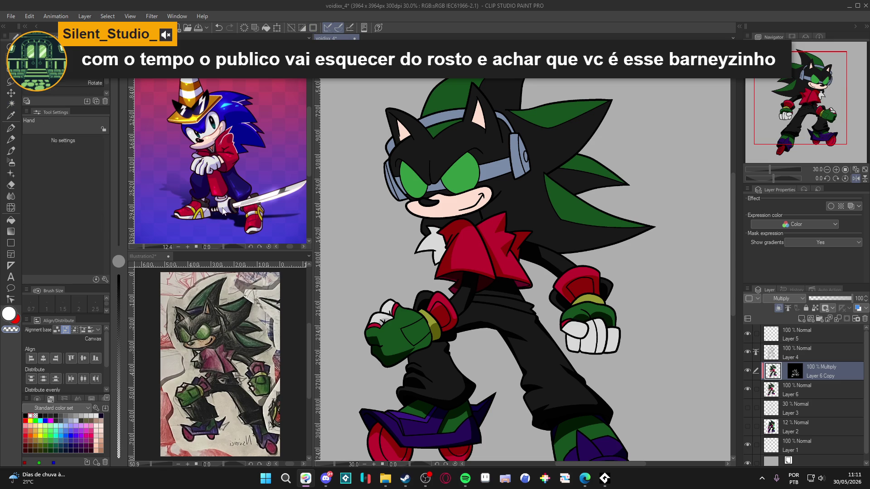
left_click(225, 212)
scroll(226, 211, "up", 3)
scroll(226, 212, "up", 1)
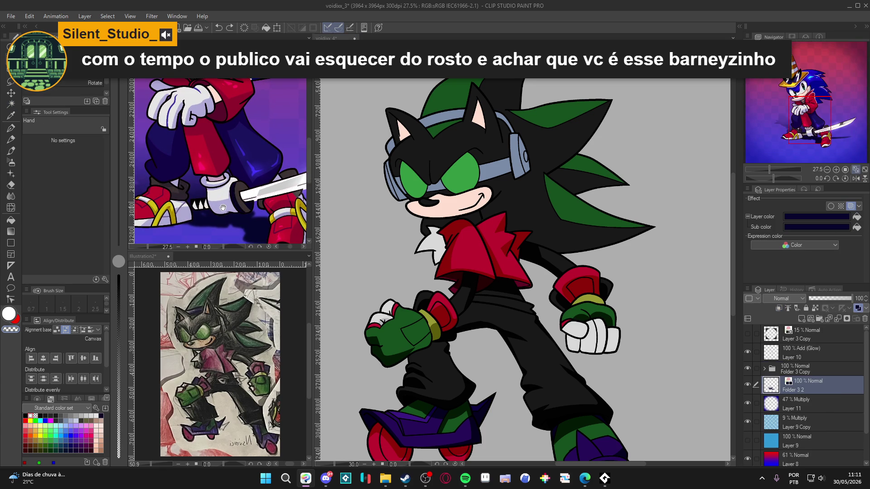
key("g")
left_click(382, 321)
key("g")
left_click(66, 143)
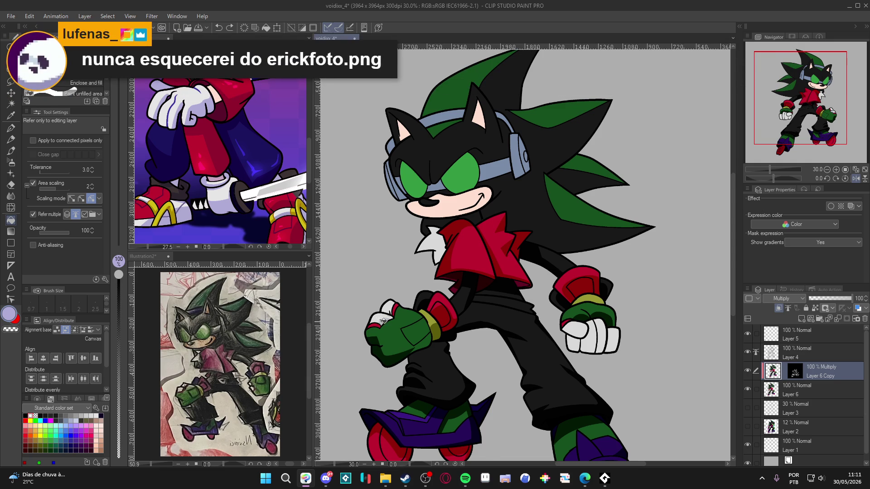
Zoom in around the gloves and deselect the gloves and chest fur.
scroll(383, 320, "up", 2)
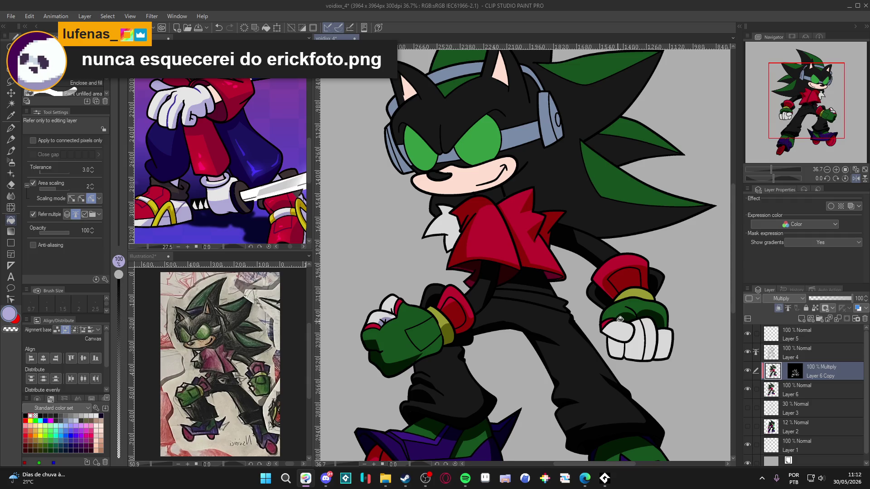
scroll(619, 320, "up", 1)
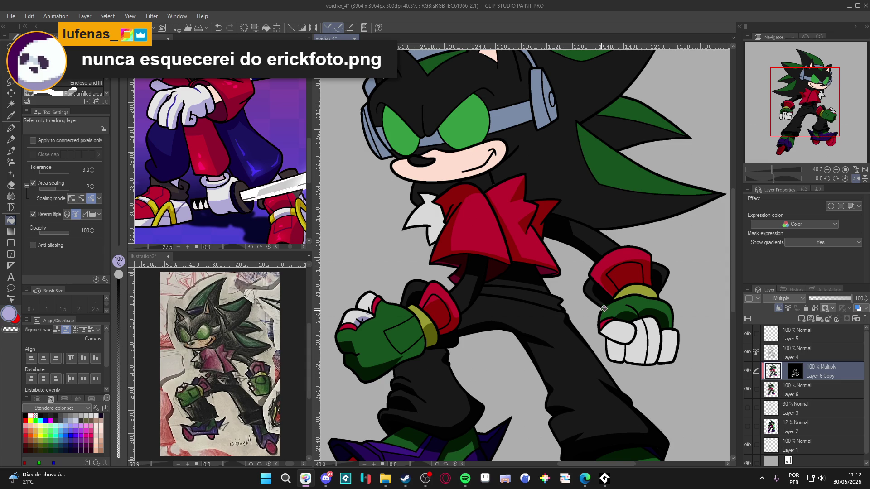
scroll(614, 315, "down", 3)
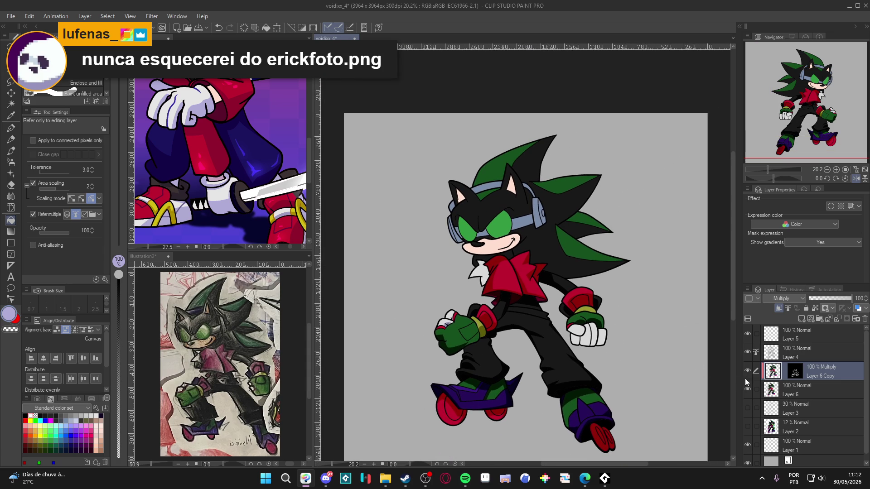
left_click(587, 336)
key("ctrl+d")
Choose white for the G-pen and auto-select the left glove's white knuckles.
scroll(426, 321, "up", 2)
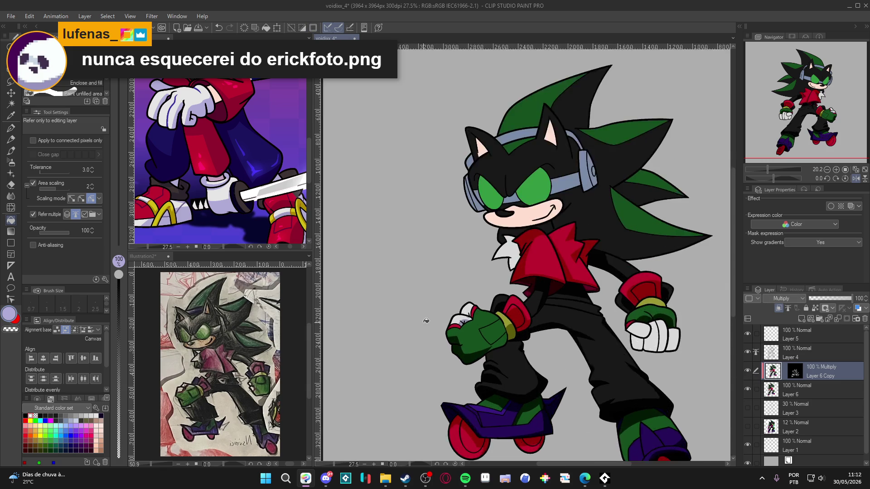
key("p")
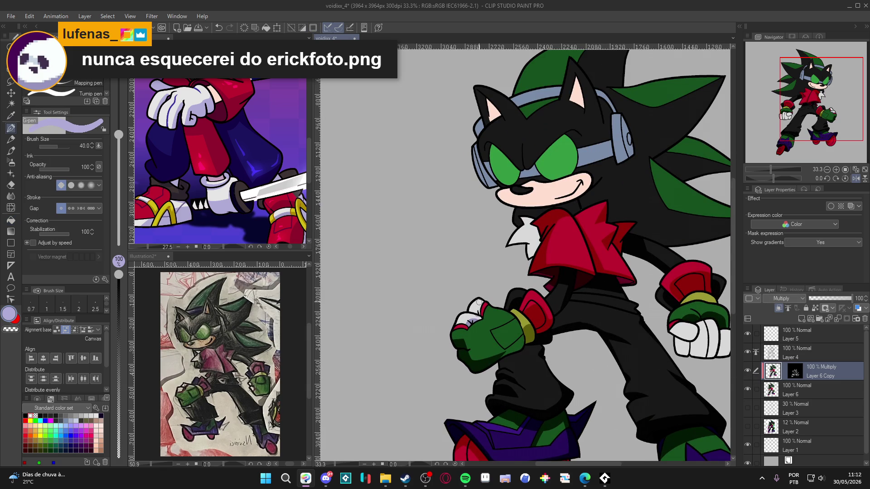
left_click(26, 416)
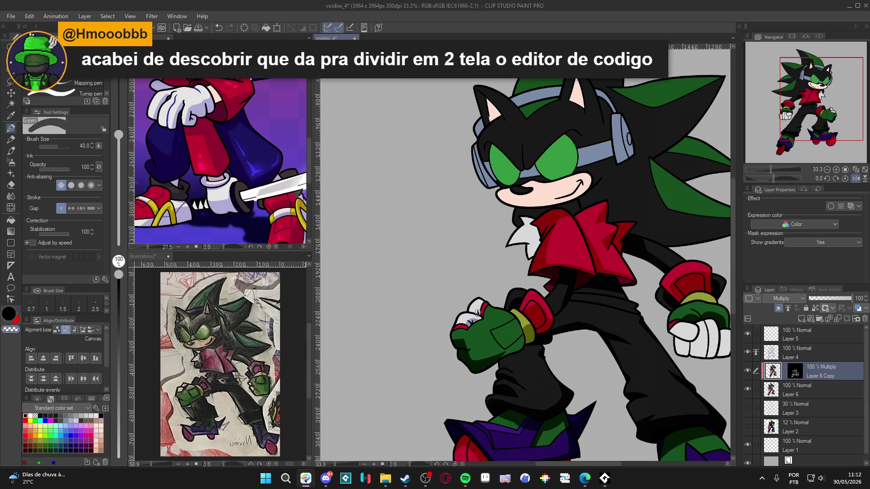
left_click(479, 312, "alt")
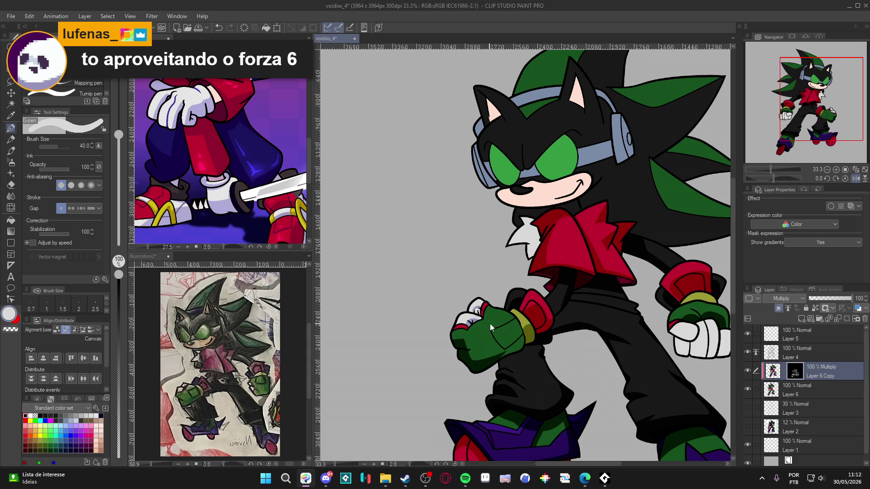
key("w")
left_click(475, 308)
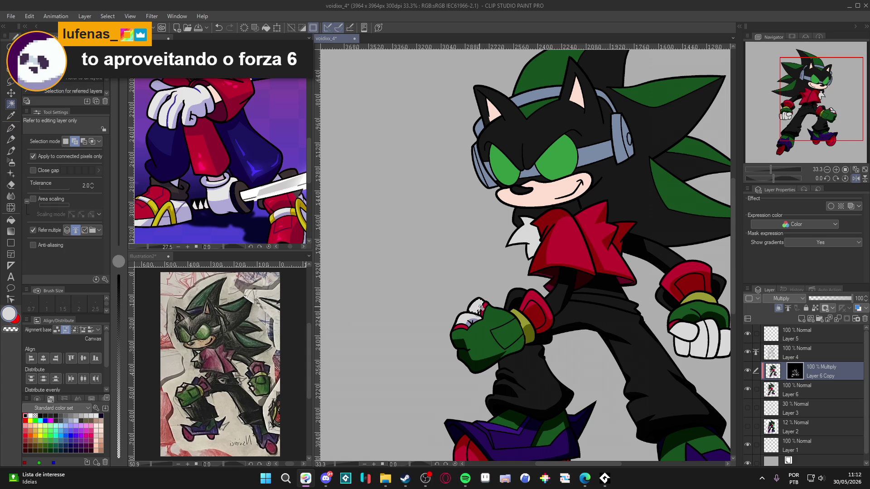
Test a lavender stroke on the left knuckle, undo it, and sample the lavender shading colour.
key("p")
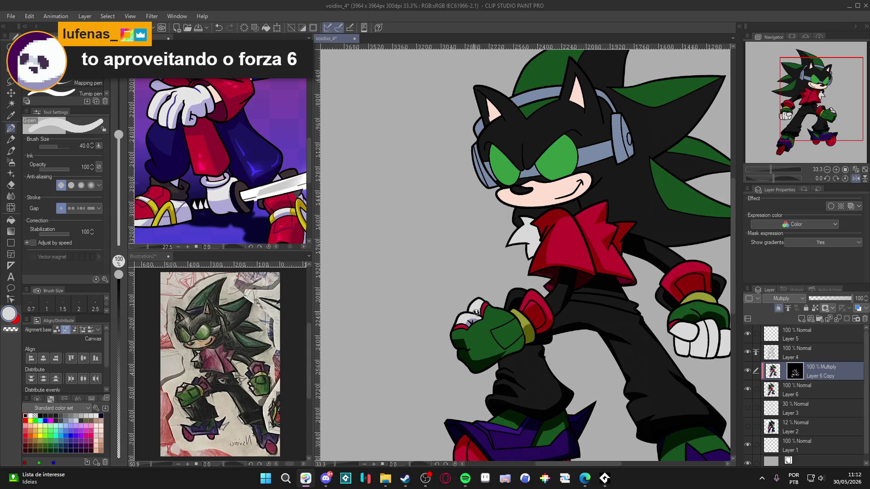
left_click_drag(476, 309, 478, 308)
key("ctrl+z")
key("g")
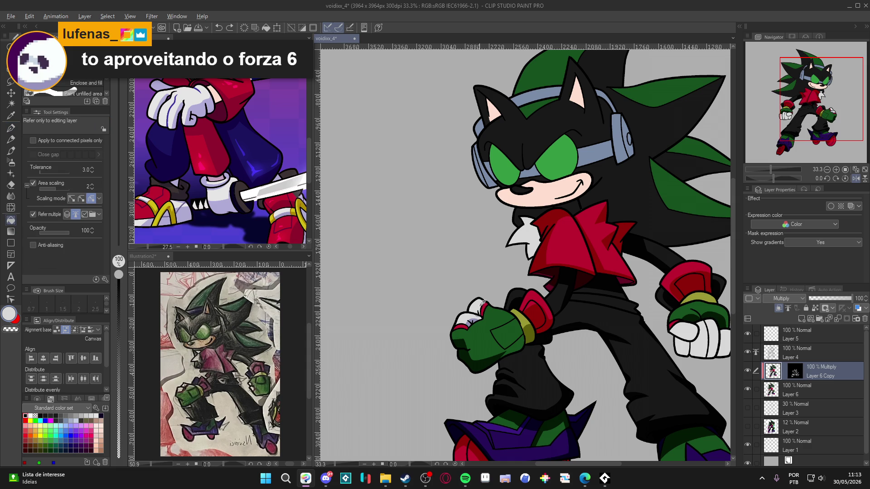
left_click(478, 309, "alt")
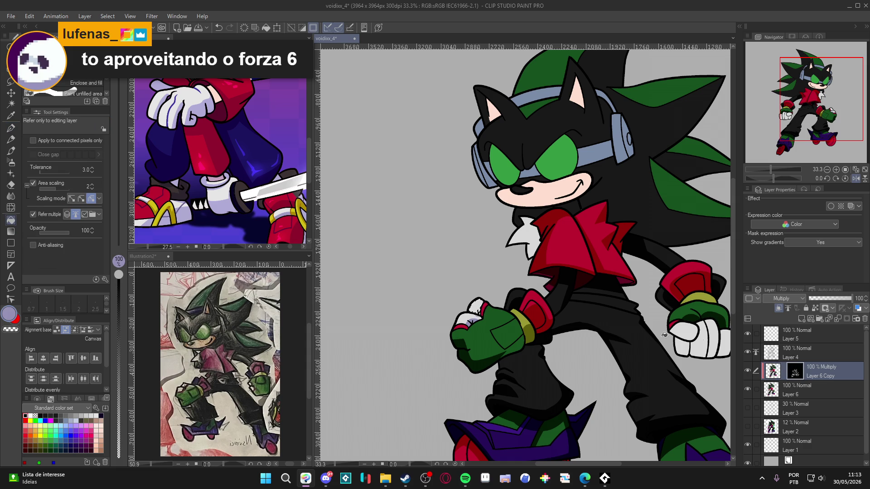
key("p")
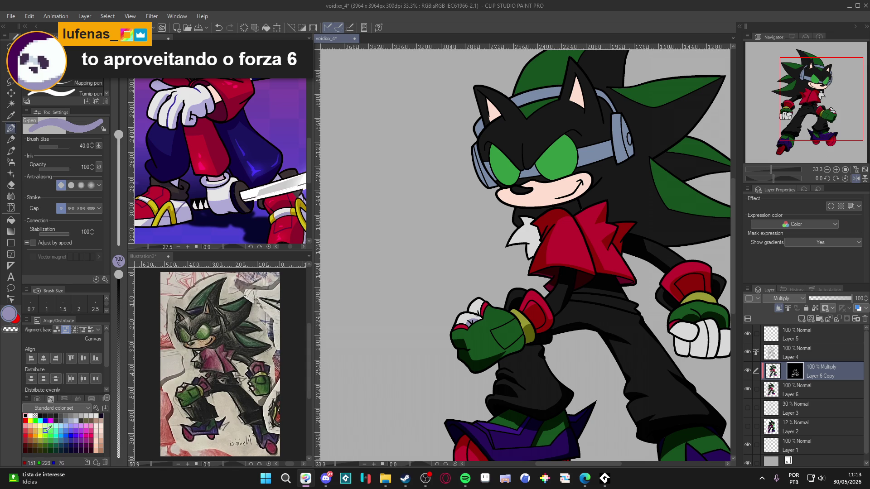
left_click(31, 415)
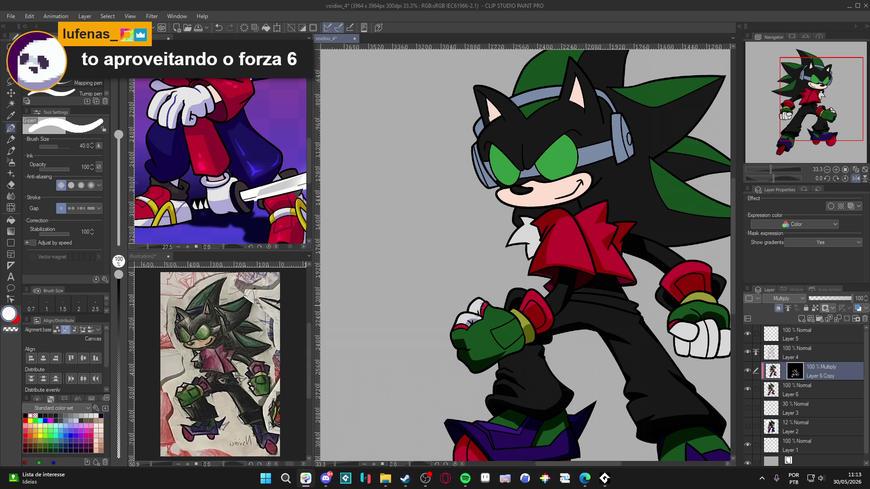
Auto-select the right glove's white fingers and paint shading across them.
mouse_move(684, 361)
left_mouse_down()
mouse_move(629, 361)
mouse_move(630, 339)
left_mouse_up()
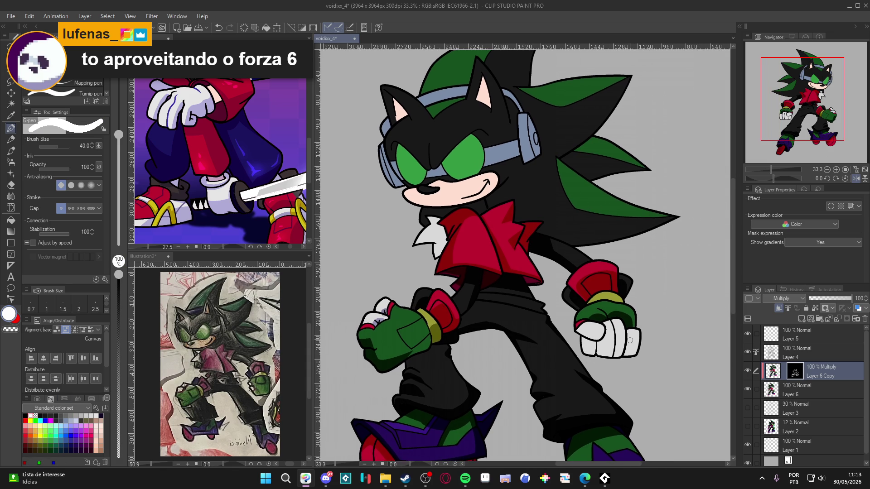
key("w")
left_click(597, 349)
left_click(615, 339)
left_click(627, 345)
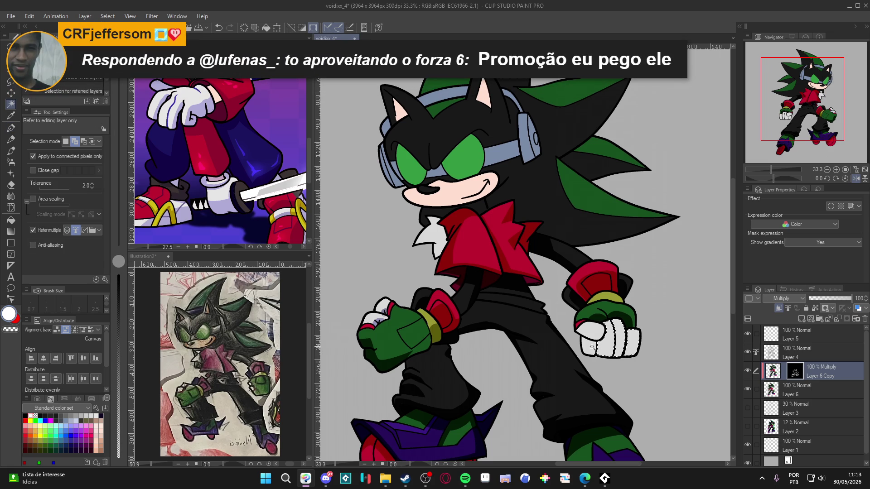
key("p")
left_click_drag(581, 346, 633, 346)
Fill the lower right-glove fingers lavender with connected-only fill, and add a lavender finger stroke.
key("g")
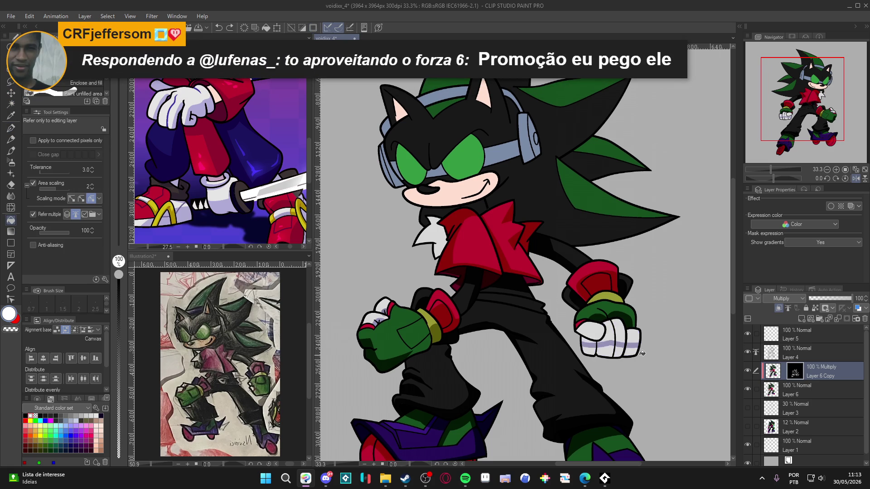
left_click(62, 141)
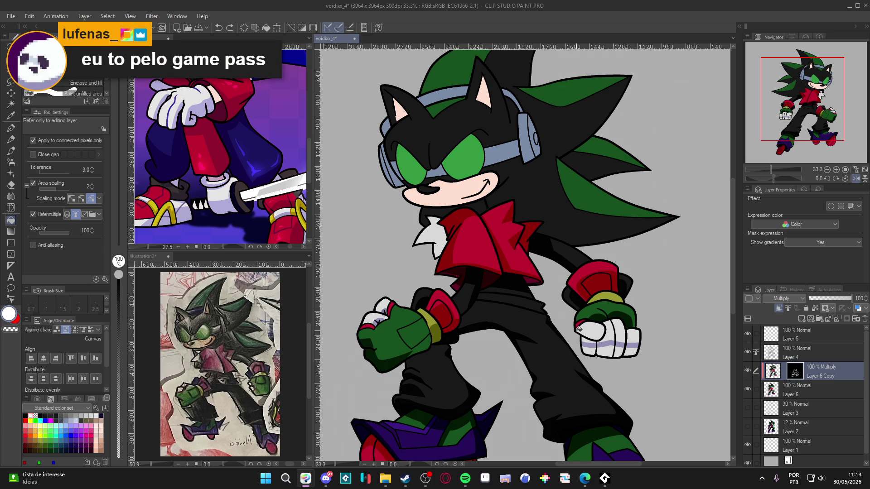
left_click(630, 349)
key("p")
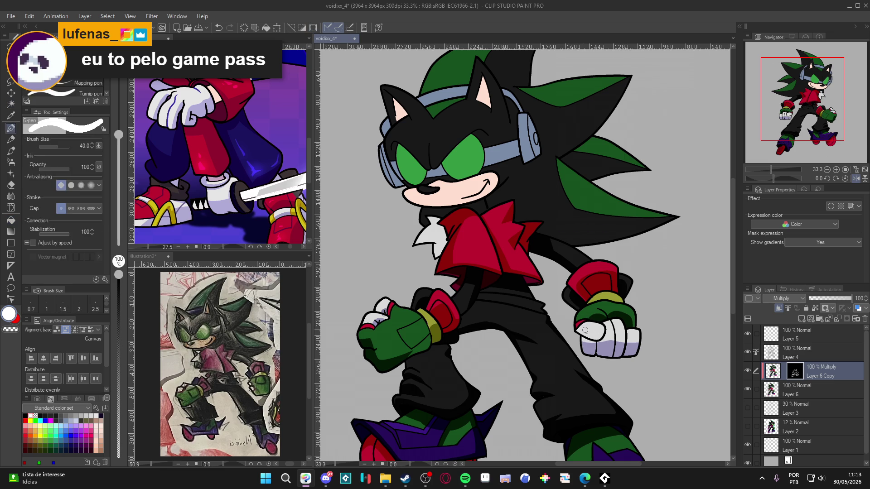
left_click_drag(577, 330, 594, 332)
scroll(625, 348, "right", 1)
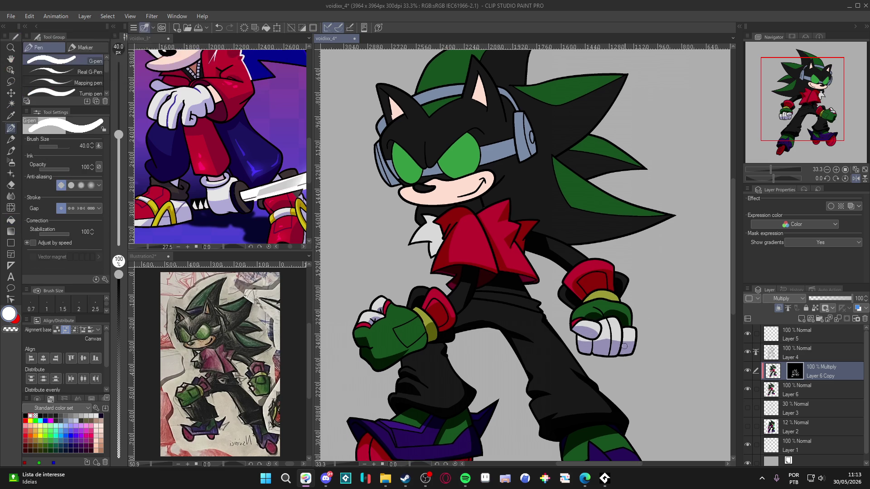
scroll(620, 333, "up", 2)
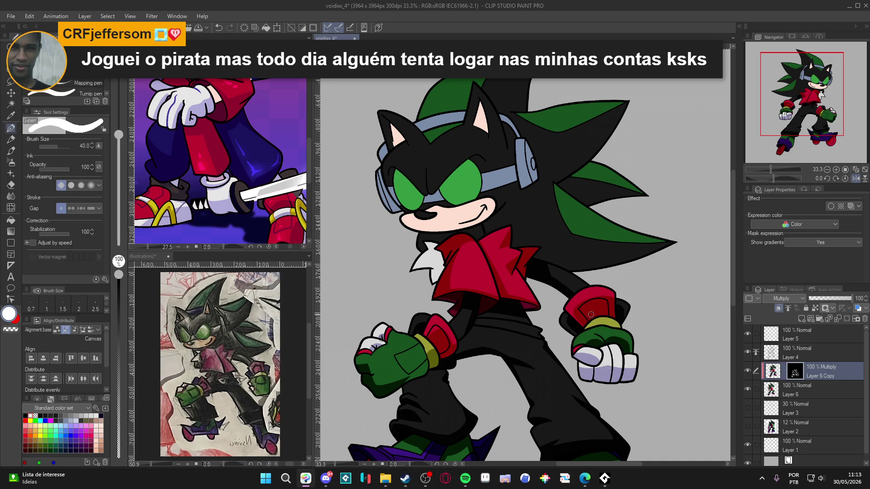
key("g")
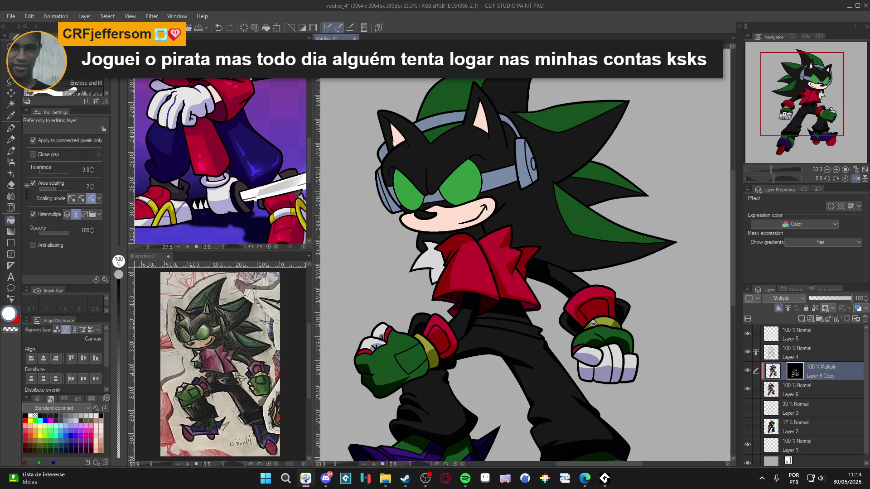
key("p")
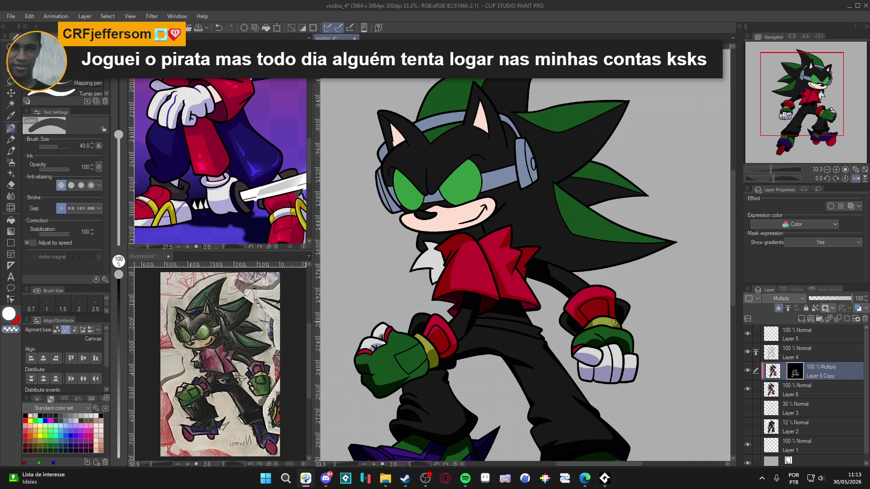
scroll(621, 355, "down", 3)
Paint white over the shirt collar under the jacket to make it taller, then zoom out to the whole character.
left_click_drag(604, 358, 575, 384)
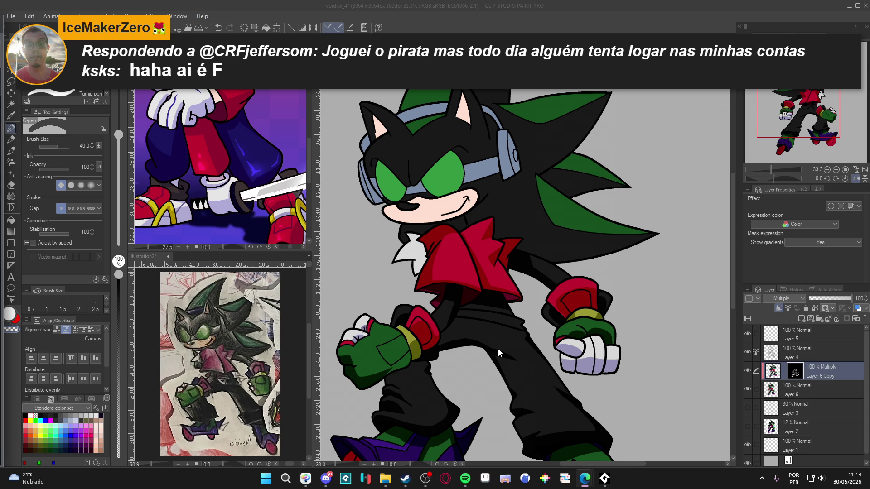
scroll(652, 330, "down", 2)
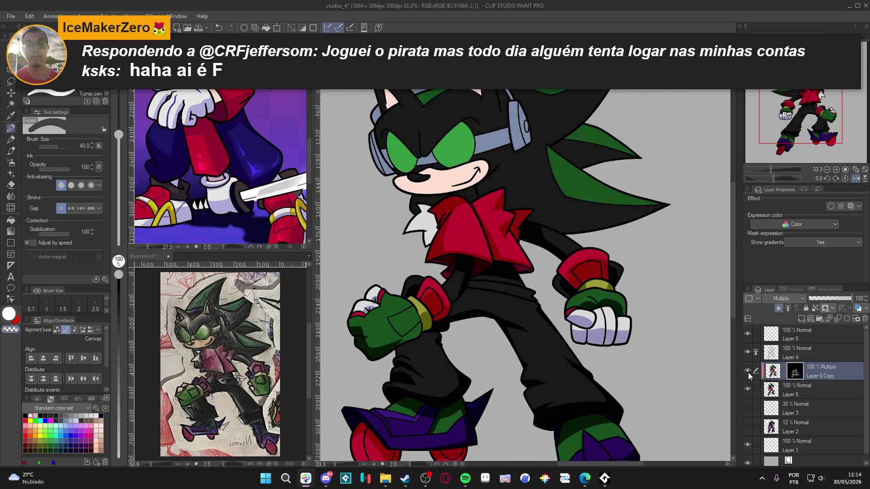
scroll(498, 326, "up", 3)
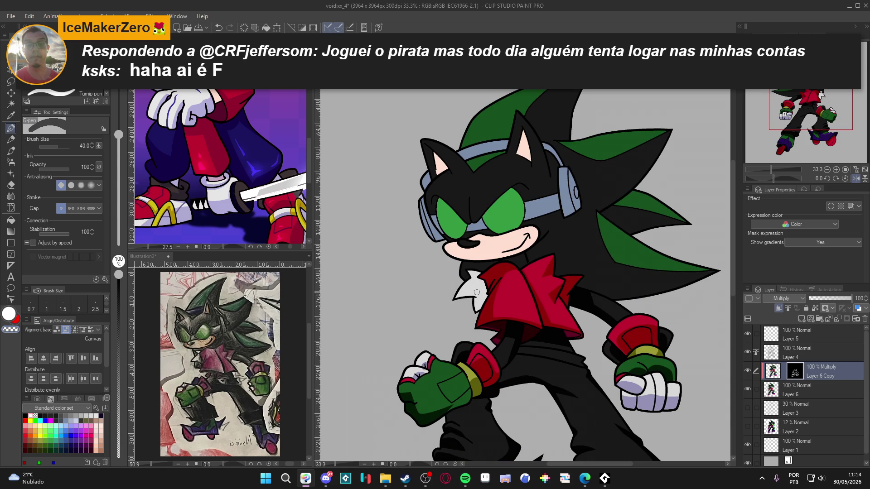
key("w")
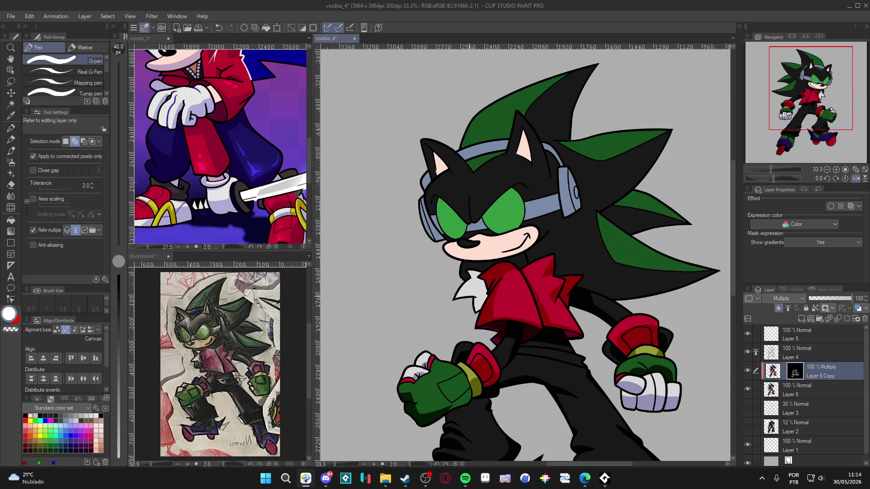
key("p")
mouse_move(475, 297)
left_mouse_down()
mouse_move(480, 308)
mouse_move(471, 273)
left_mouse_up()
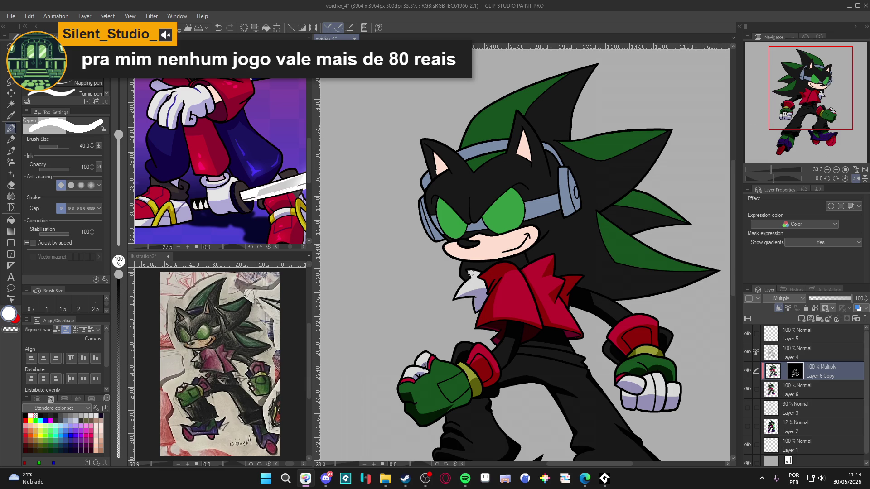
key("c")
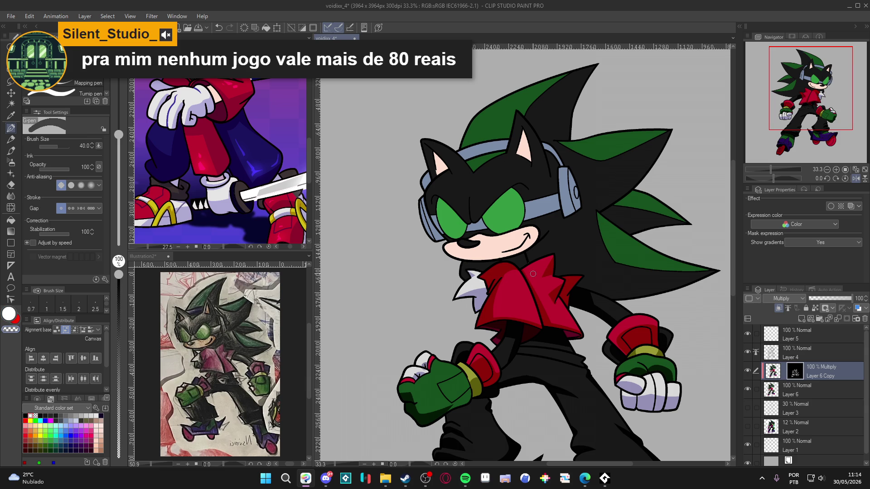
scroll(533, 273, "down", 2)
left_click_drag(471, 264, 500, 320)
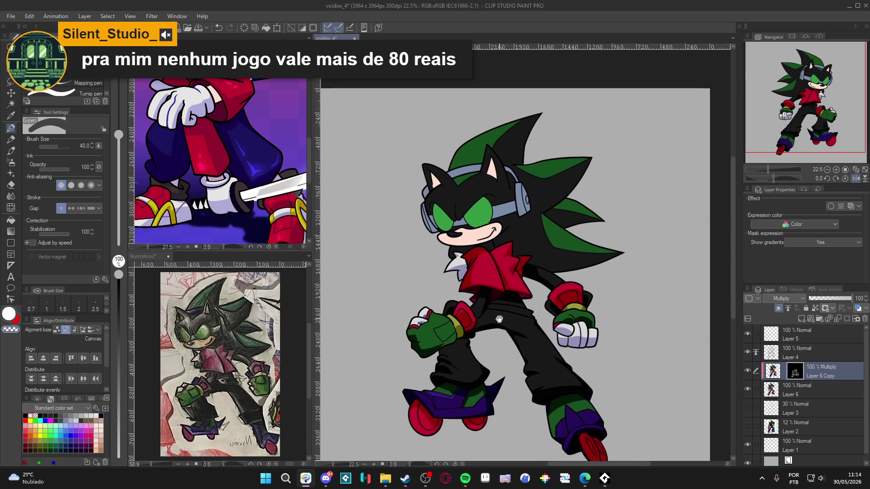
Toggle Layer 6's visibility to check the line art, then call up Hue/Saturation/Luminosity on Layer 6 Copy's image.
left_click_drag(540, 388, 535, 383)
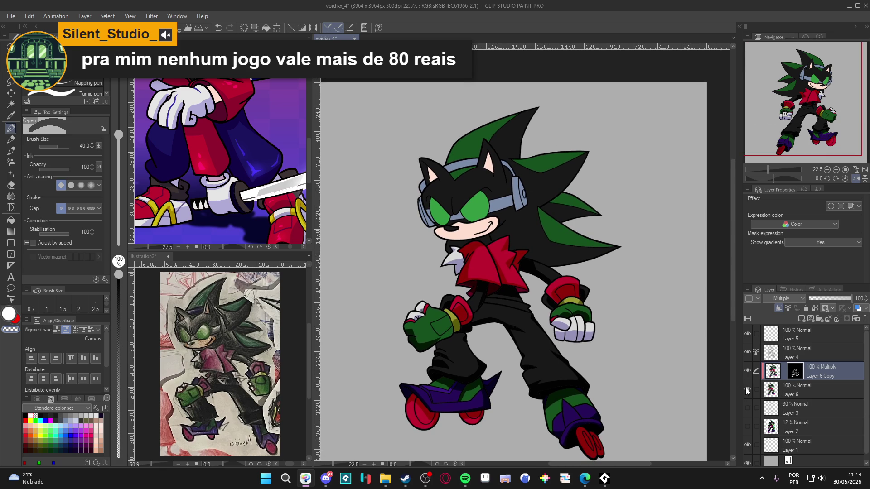
left_click(748, 389)
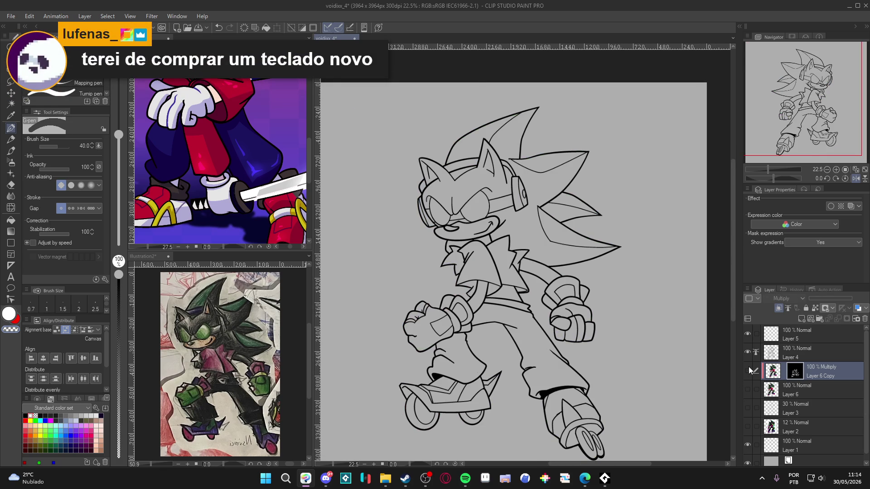
left_click(747, 388)
left_click(747, 371)
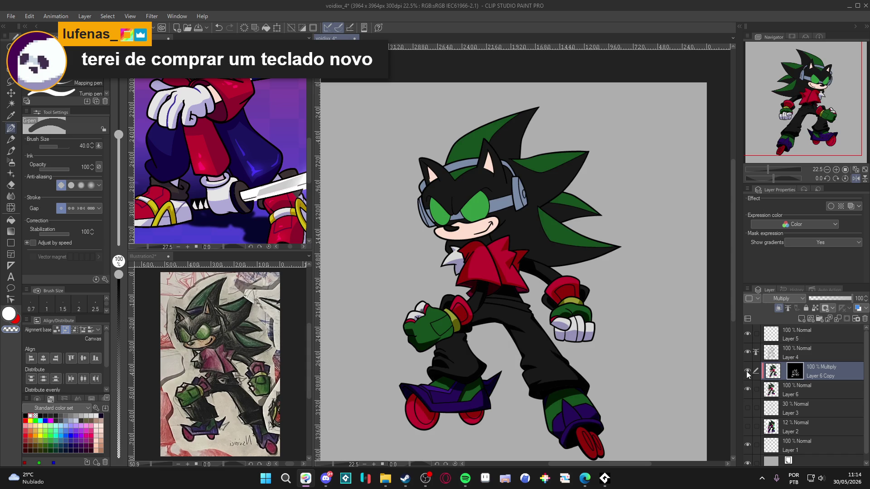
left_click(772, 373)
key("ctrl+u")
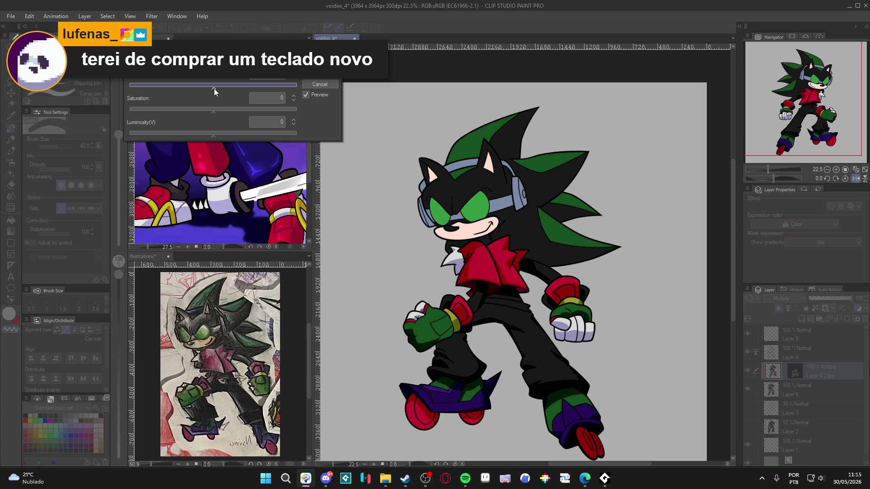
Try a few hue shifts on the shading layer, then close the adjustment dialog.
left_click_drag(204, 89, 203, 90)
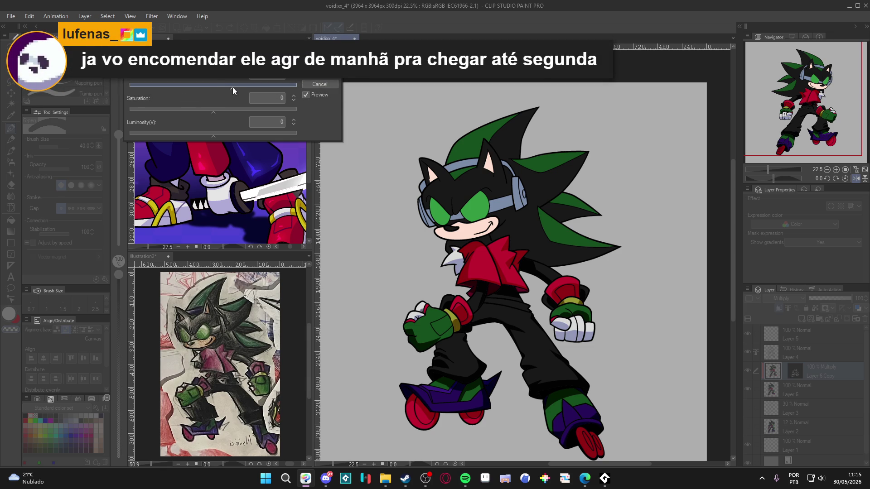
left_click_drag(249, 87, 257, 89)
left_click_drag(253, 86, 260, 86)
left_click(320, 73)
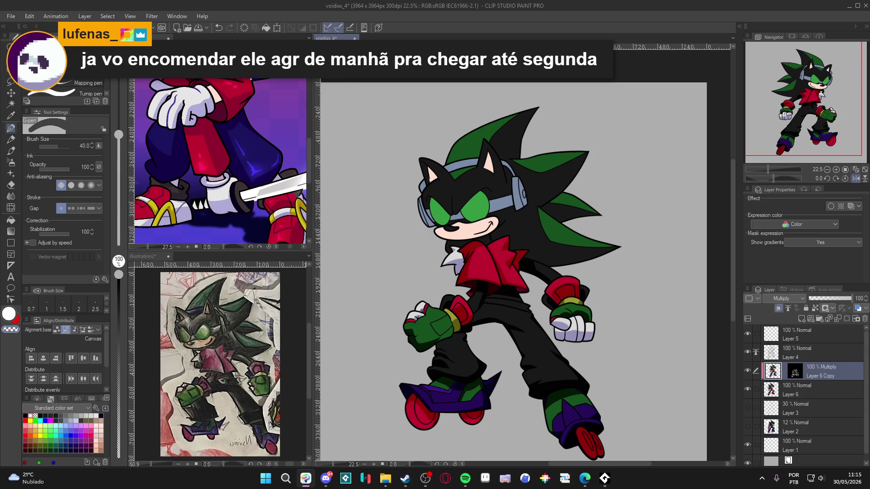
Switch Layer 6 Copy to Normal blending and apply luminosity -42 and hue -17.
left_click(799, 298)
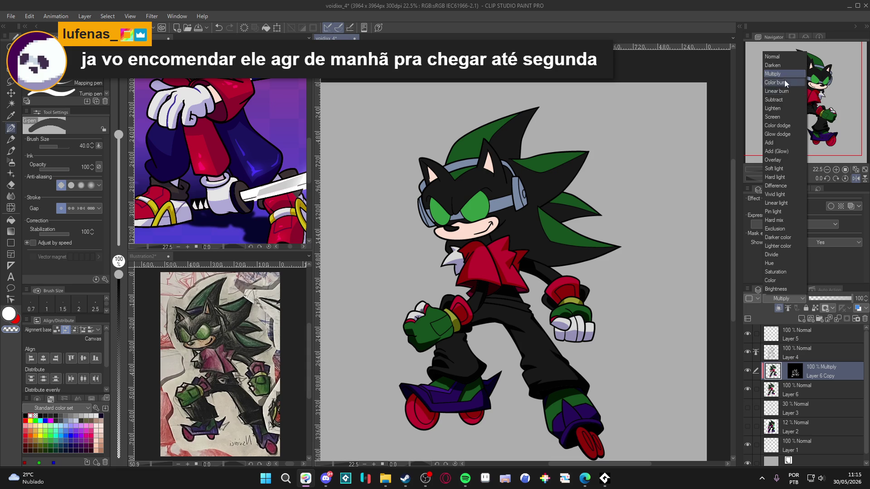
left_click(783, 57)
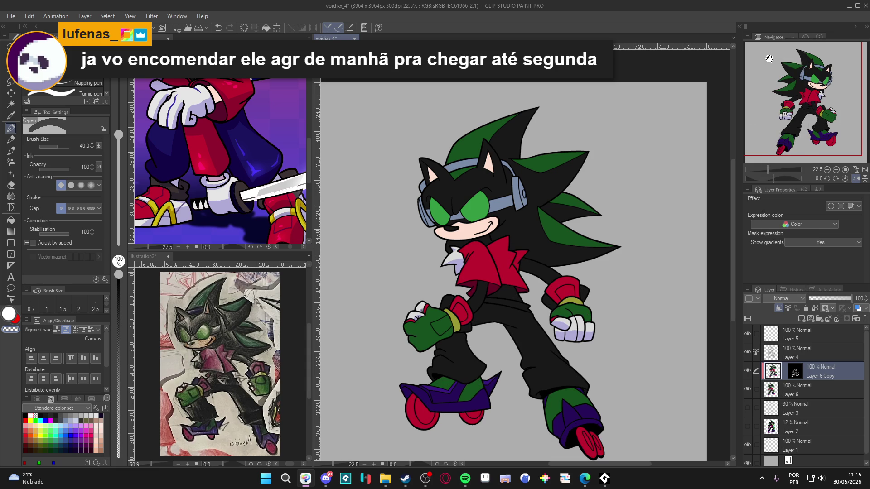
key("ctrl+u")
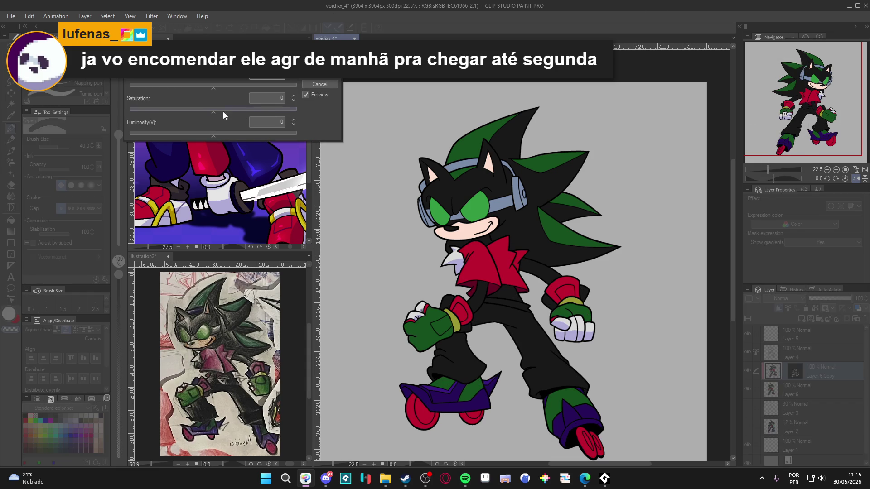
left_click_drag(208, 136, 173, 136)
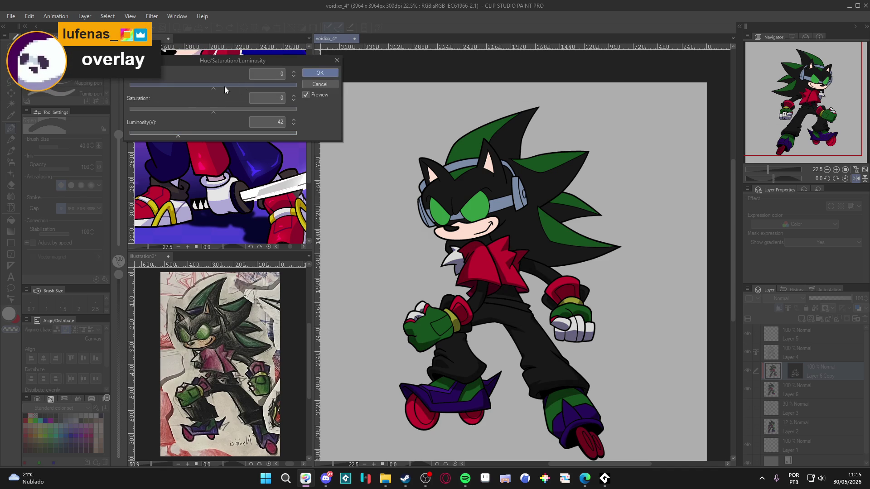
left_click_drag(212, 88, 205, 88)
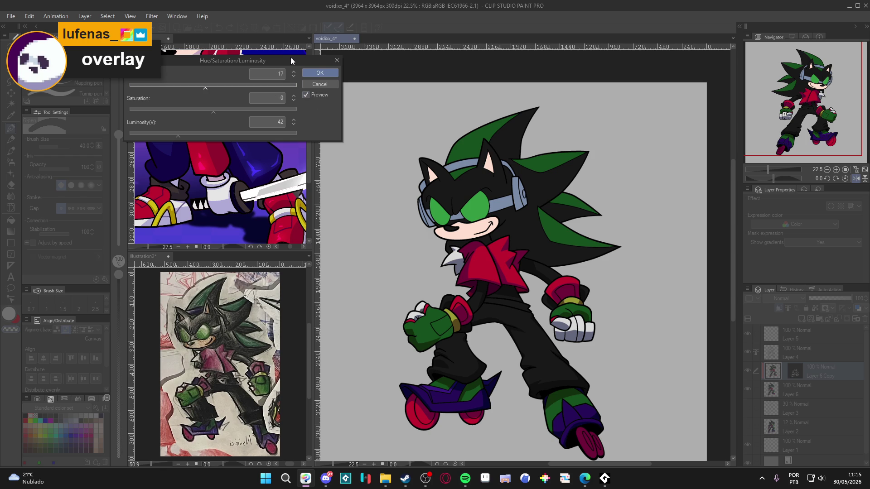
left_click(325, 72)
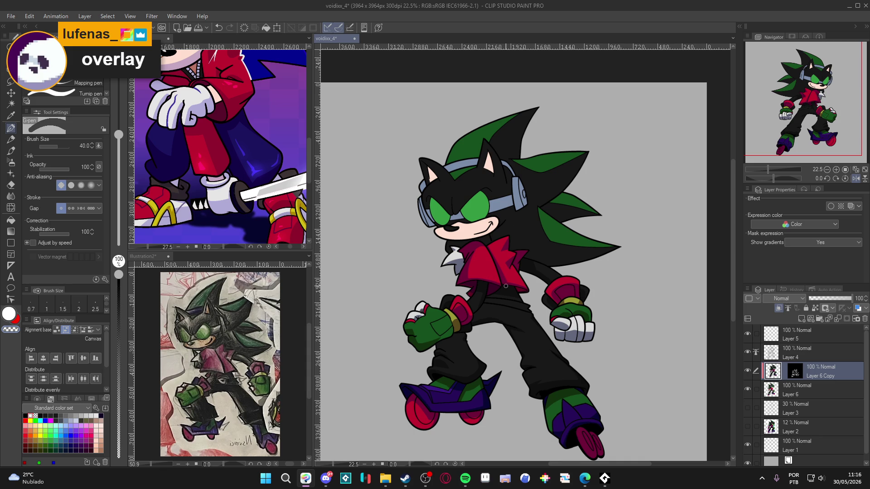
Compare the shading layer on and off, and test-select both gloves' white fingers before deselecting.
left_click(747, 371)
left_click(748, 371)
key("w")
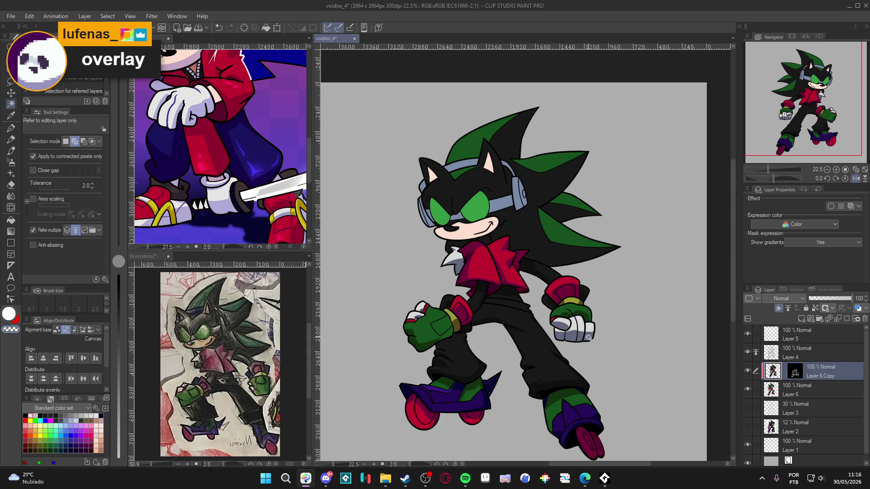
left_click(566, 336)
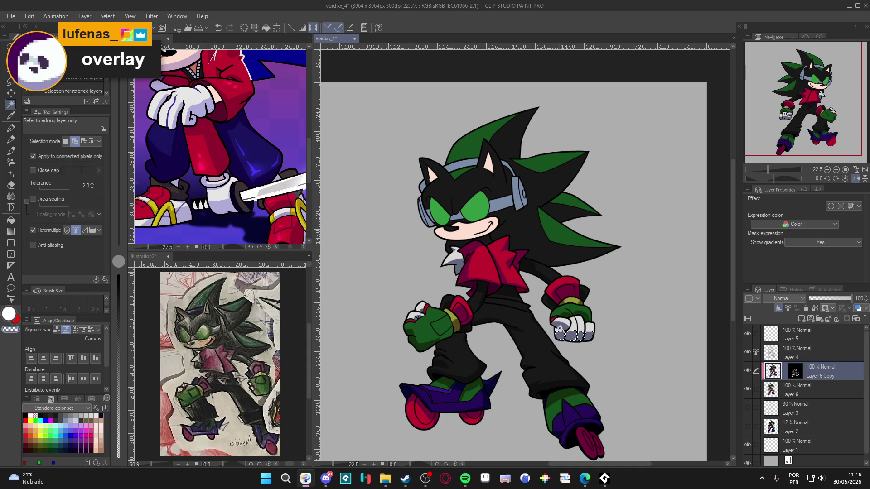
left_click(417, 320)
scroll(416, 319, "up", 4)
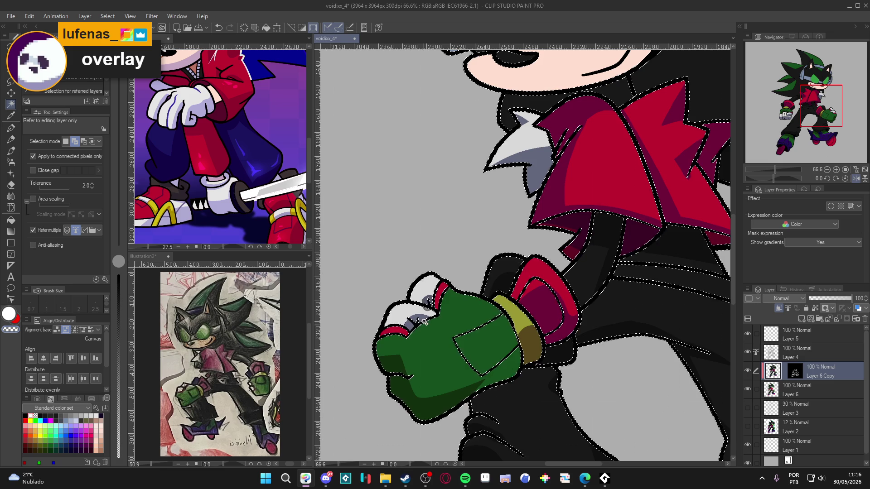
key("ctrl+d")
Fill the gap between the left glove's fingers with light blue.
key("g")
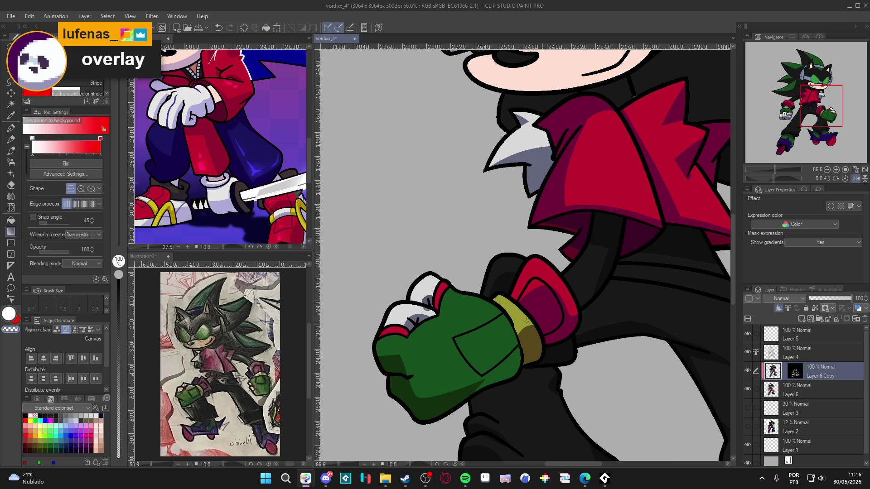
scroll(363, 313, "down", 1)
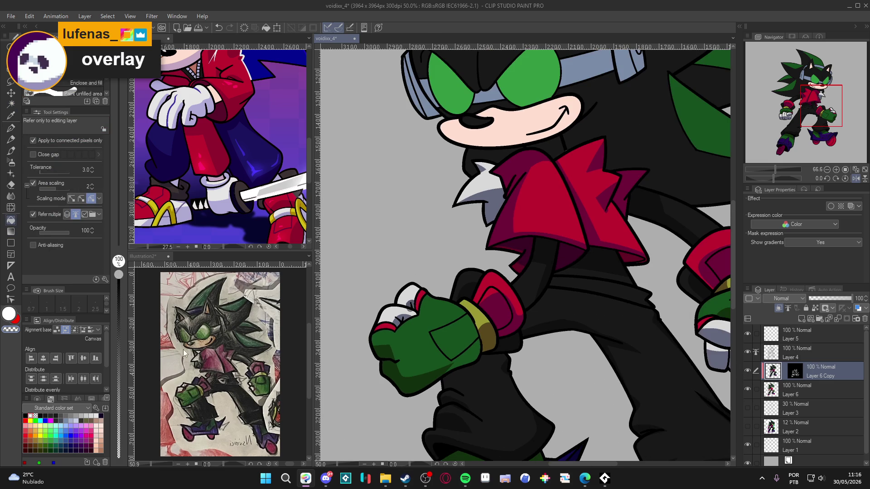
left_click(65, 425)
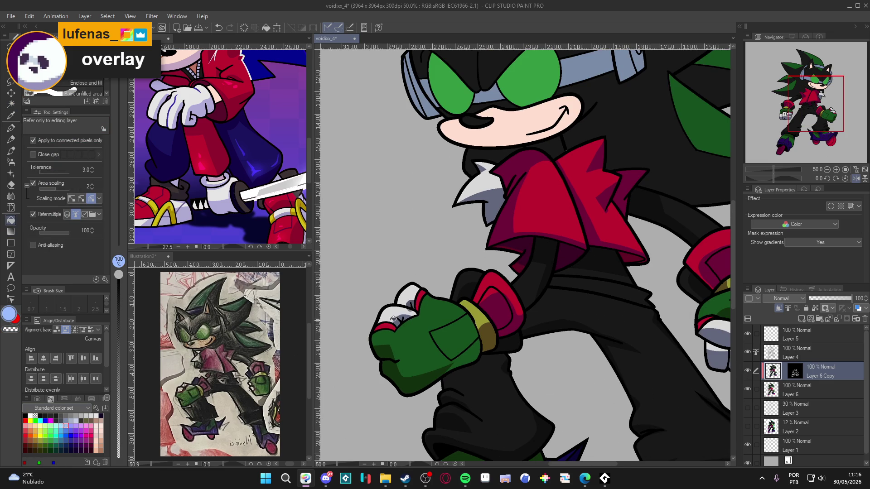
left_click(396, 320)
left_click(201, 105)
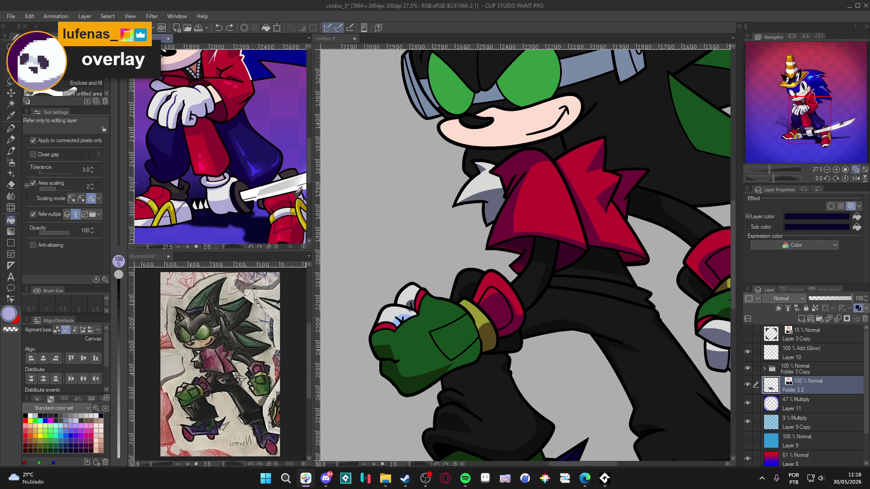
left_click(393, 316)
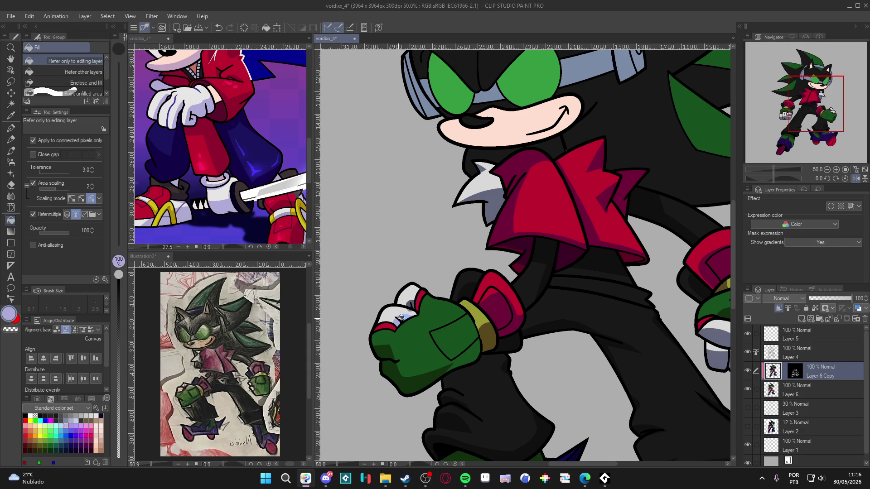
Set white as the drawing colour and save voidixx_4 with Ctrl+S.
scroll(411, 302, "up", 1)
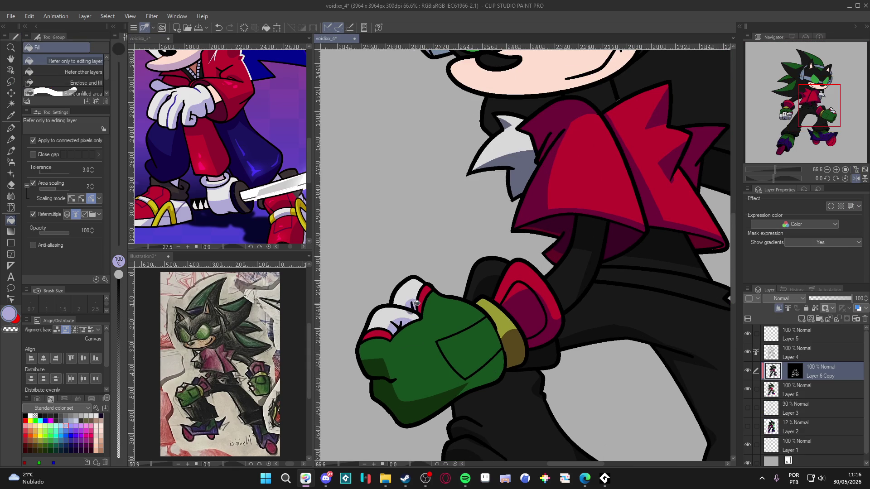
scroll(408, 308, "up", 2)
scroll(405, 315, "down", 4)
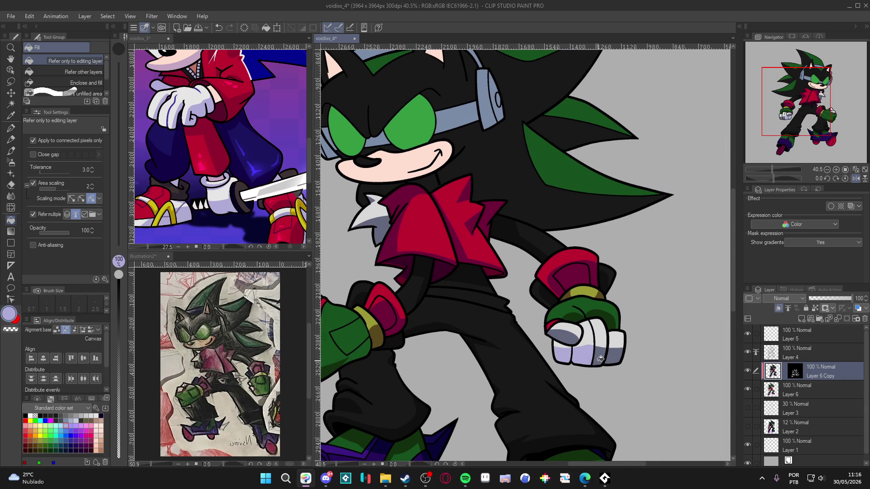
scroll(564, 337, "down", 3)
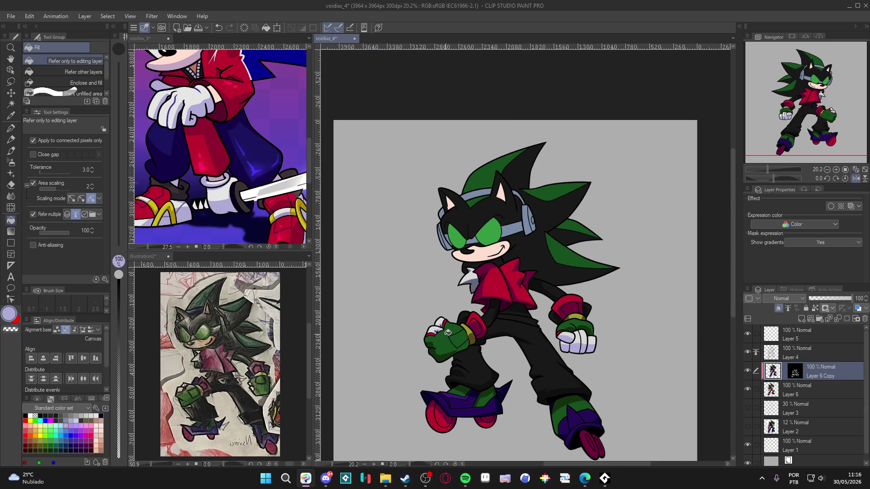
scroll(455, 328, "up", 1)
scroll(450, 318, "down", 2)
scroll(450, 319, "up", 2)
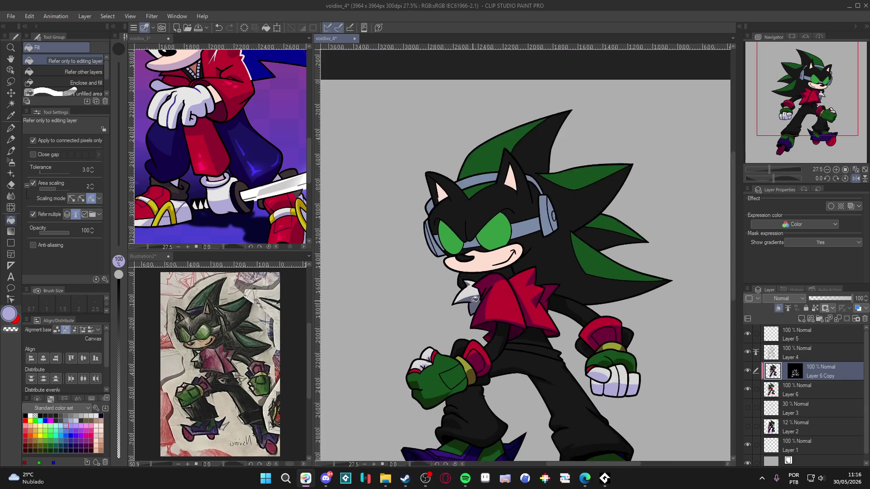
scroll(473, 297, "up", 2)
scroll(469, 282, "down", 3)
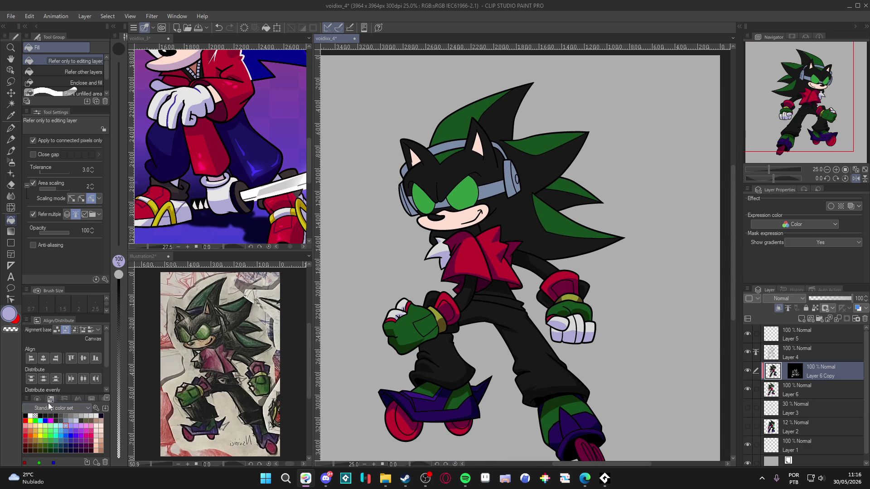
left_click(30, 415)
scroll(473, 247, "up", 1)
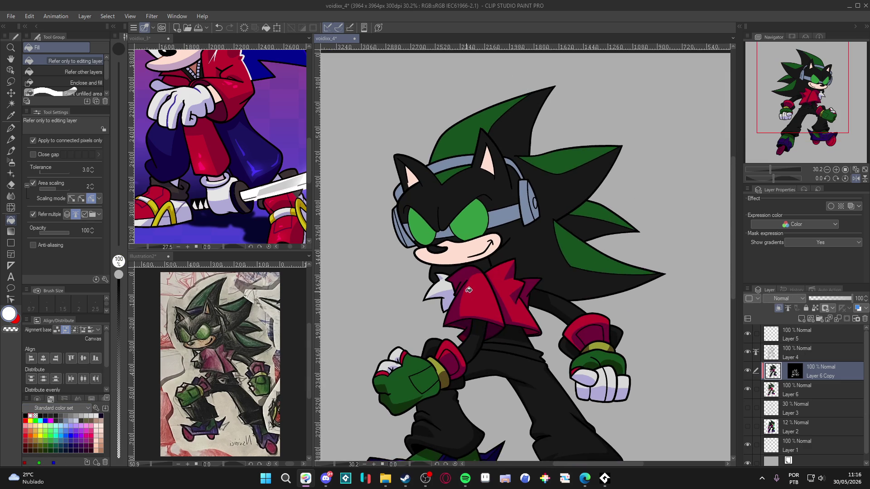
key("ctrl+s")
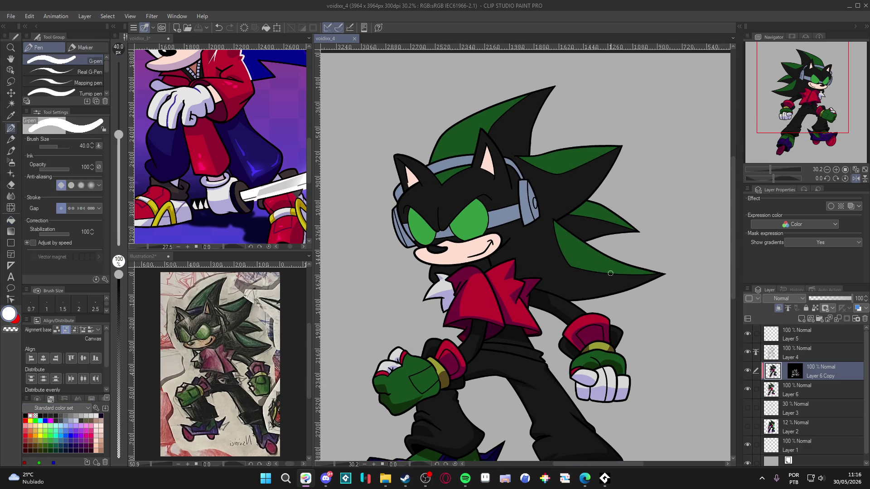
Auto-select a connected area of the character and return to the pen.
scroll(611, 299, "up", 1)
key("w")
left_click(600, 315)
key("p")
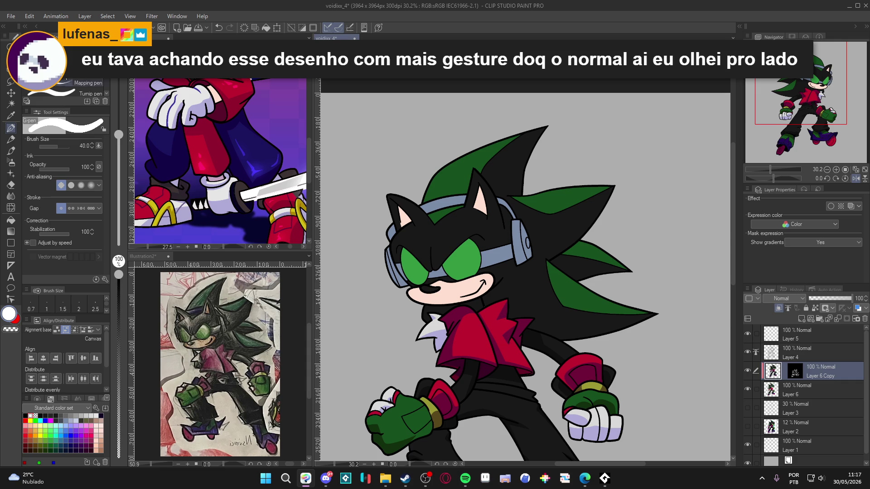
Zoom the voidixx_3 reference view out to 12.5% and pan to show the whole hatted hedgehog.
left_click(276, 122)
scroll(275, 123, "down", 3)
left_click_drag(275, 122, 215, 155)
Back in voidixx_4, zoom out to fit the full figure, then centre on the upper body.
left_click(450, 309)
scroll(449, 310, "down", 2)
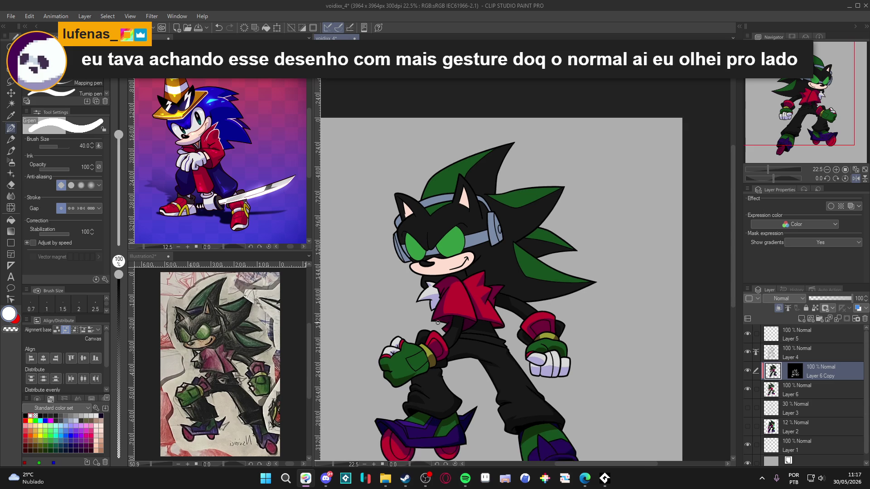
left_click_drag(450, 310, 462, 285)
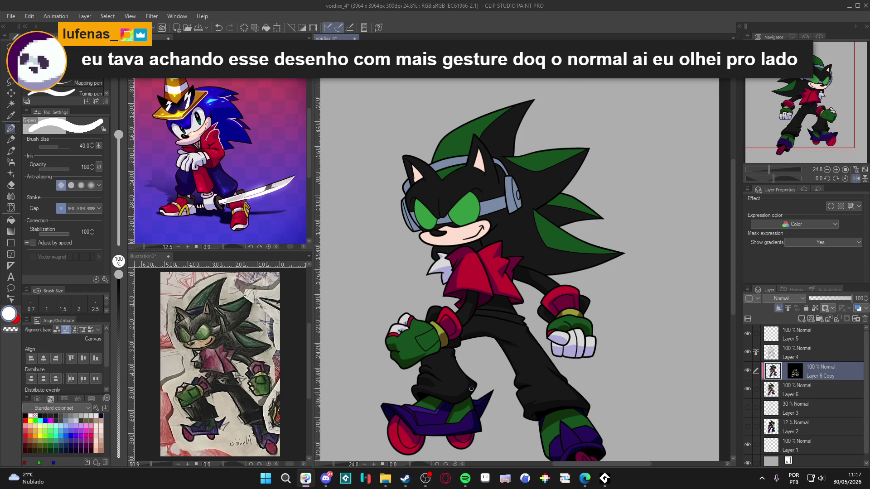
scroll(471, 361, "up", 1)
mouse_move(463, 260)
left_mouse_down()
mouse_move(446, 317)
mouse_move(452, 345)
left_mouse_up()
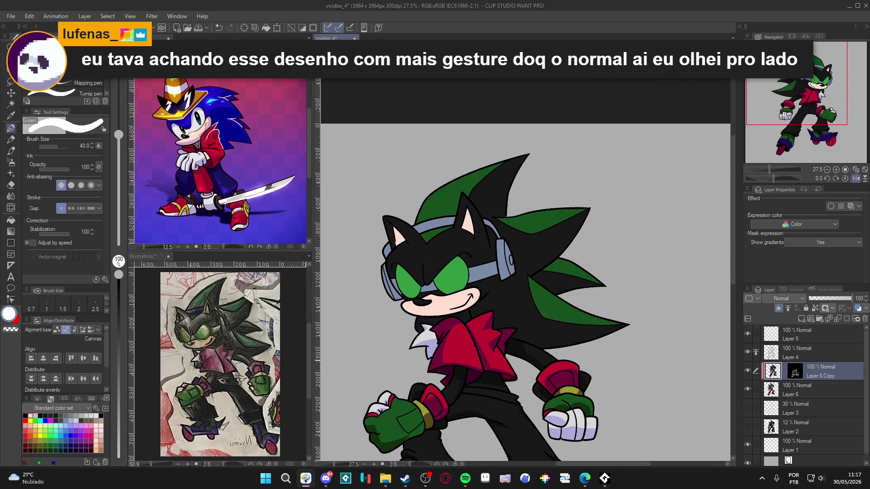
Toggle Layer 6 Copy off and on to check it, reframe the character, and open the Start menu.
left_click(748, 371)
left_click(748, 371)
left_click(748, 371)
left_click(747, 371)
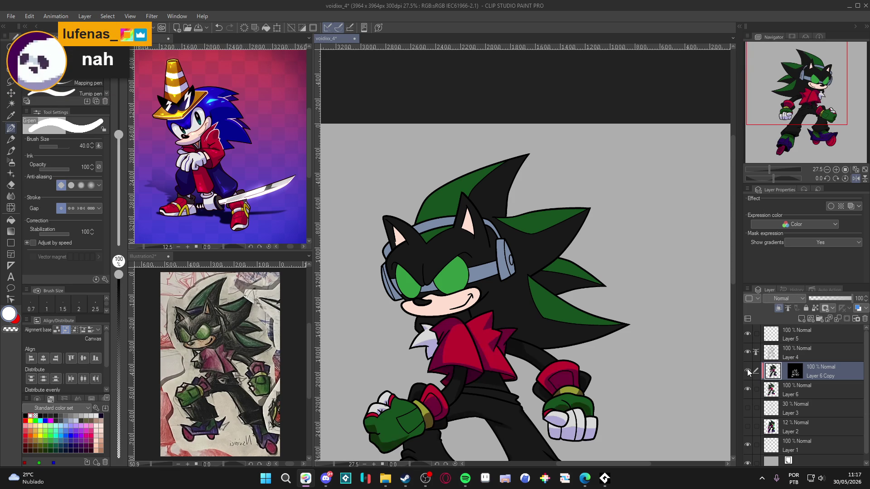
scroll(541, 330, "down", 2)
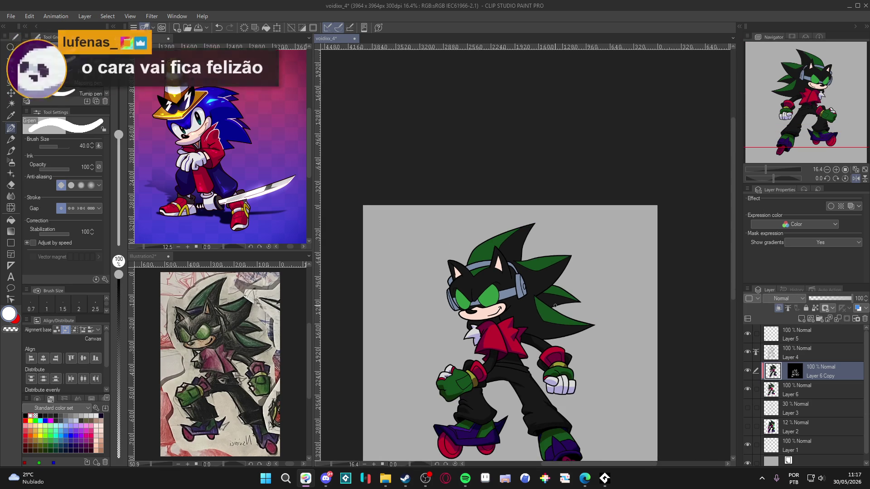
scroll(558, 295, "up", 2)
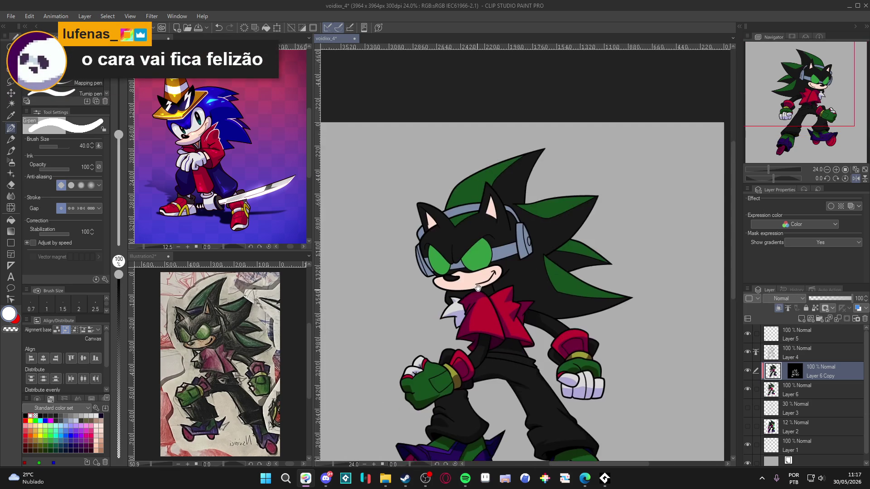
left_click_drag(515, 280, 520, 286)
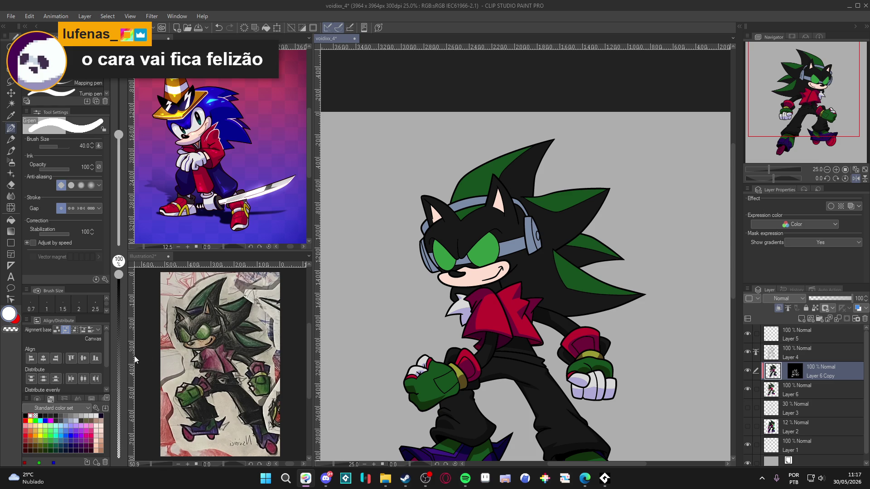
left_click(264, 479)
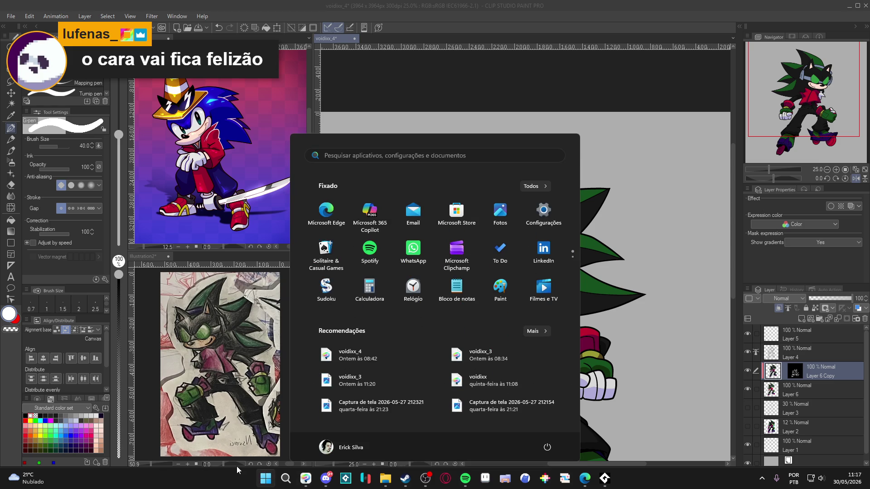
type("pureref")
key("Return")
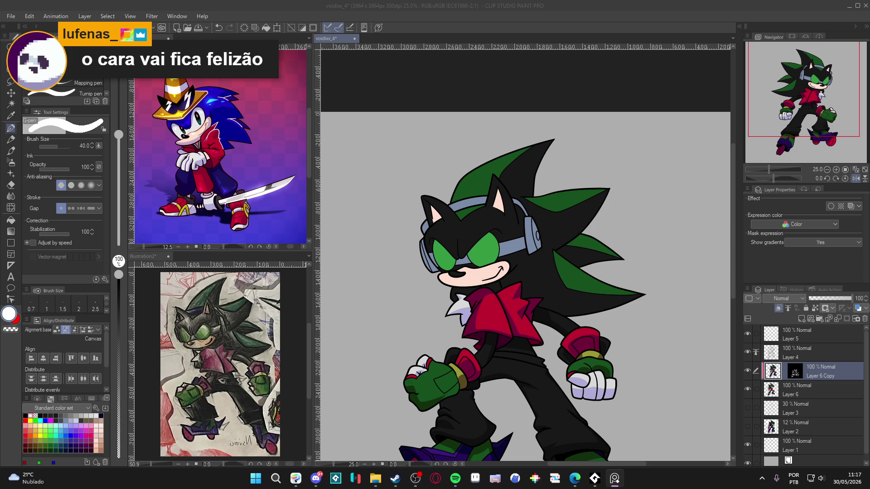
left_click(10, 16)
left_click(18, 46)
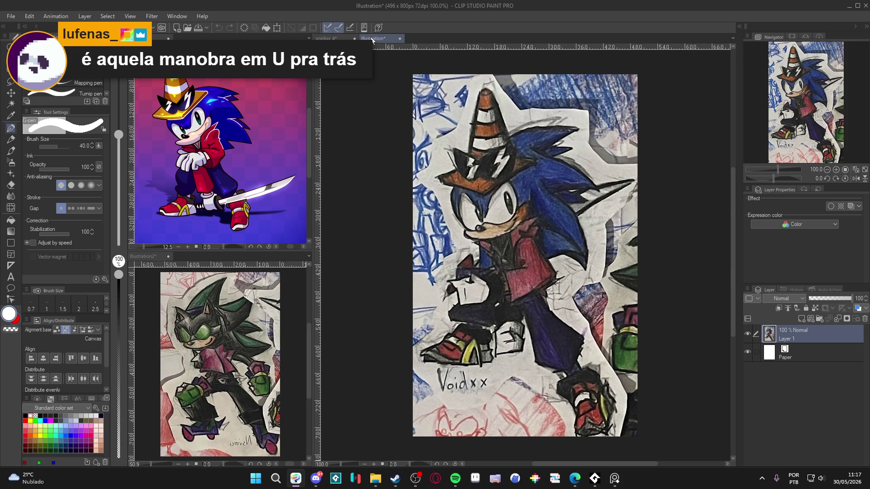
scroll(485, 198, "down", 2)
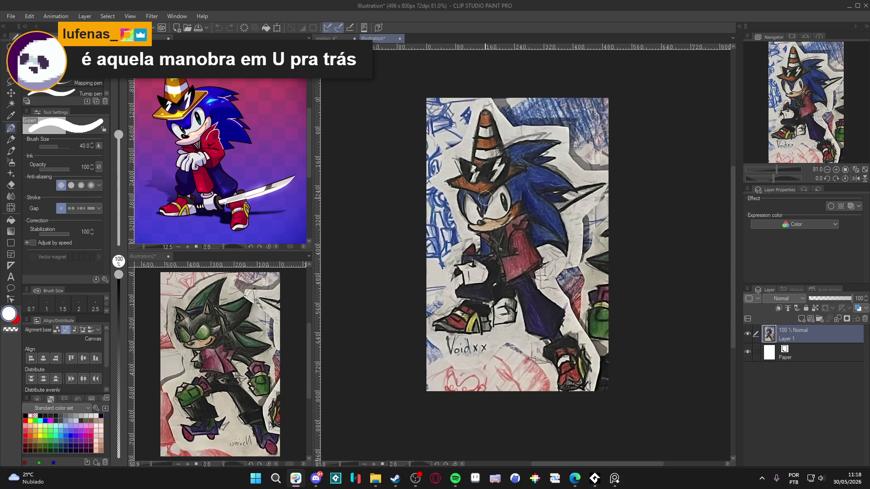
scroll(482, 195, "up", 1)
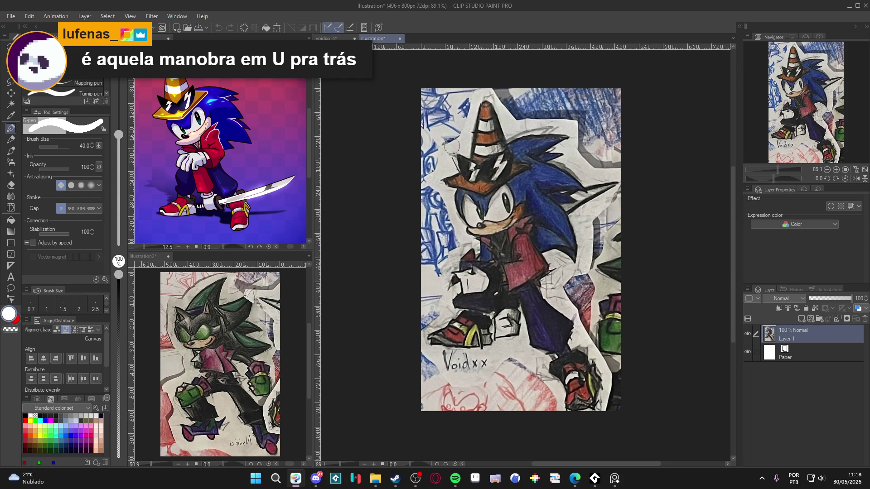
left_click(401, 39)
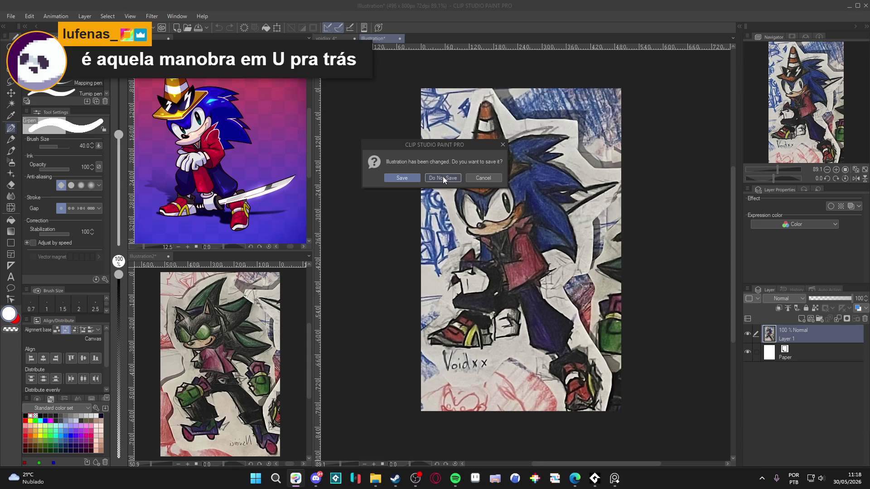
left_click(442, 176)
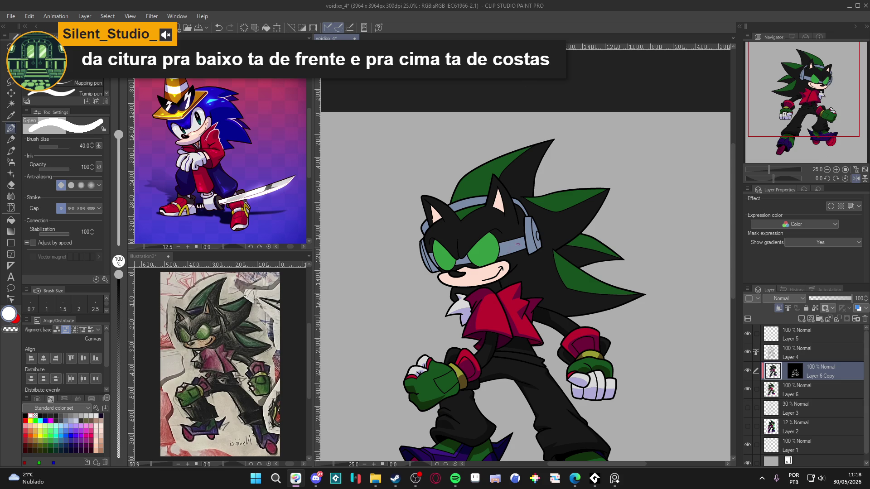
scroll(524, 232, "up", 2)
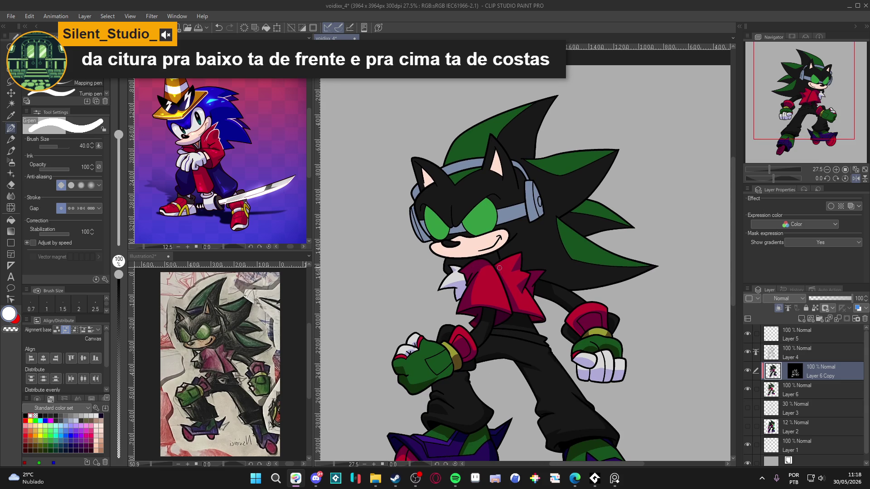
left_click_drag(462, 302, 473, 306)
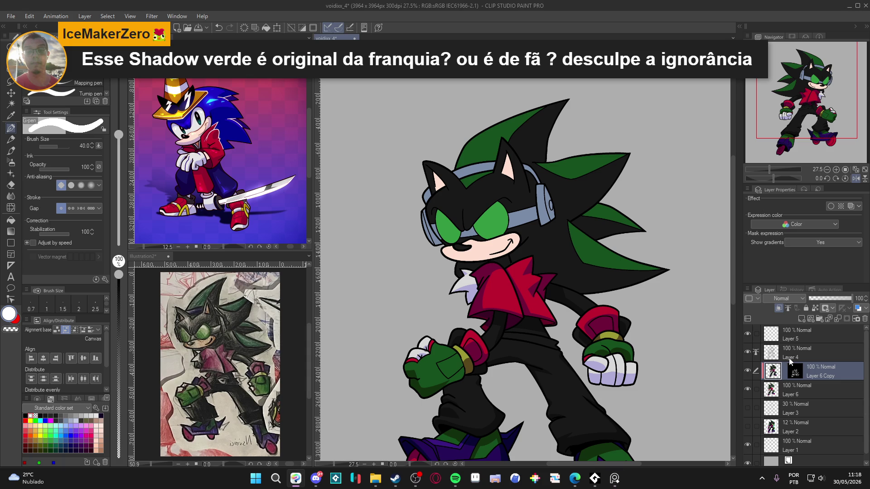
scroll(549, 273, "up", 1)
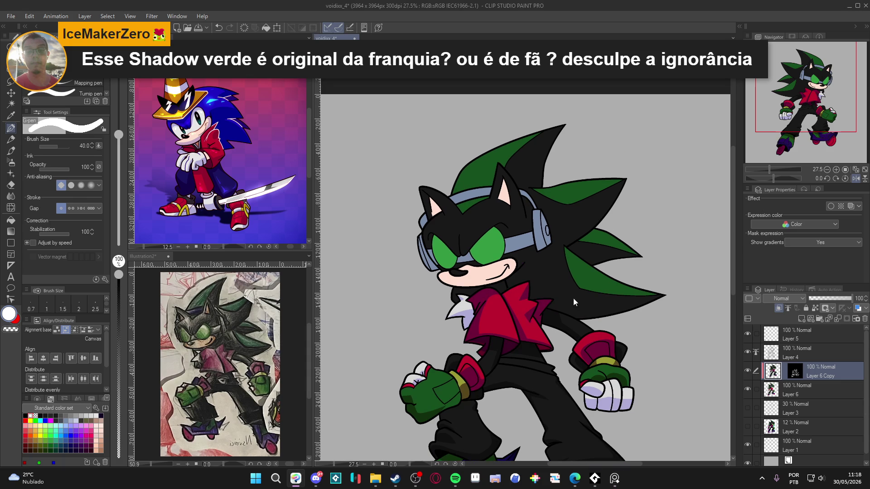
key("w")
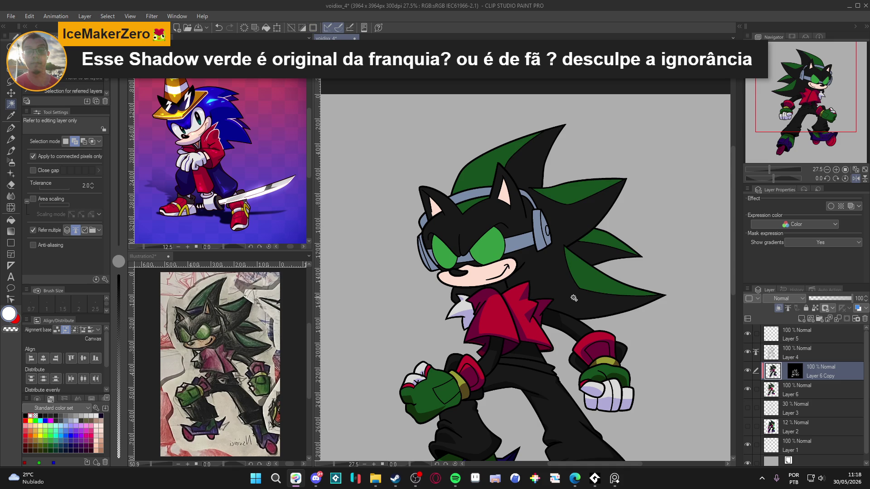
key("p")
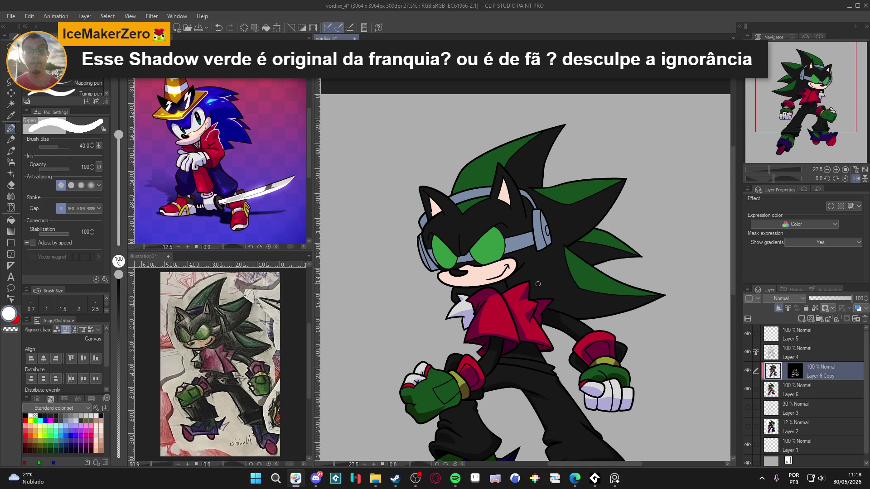
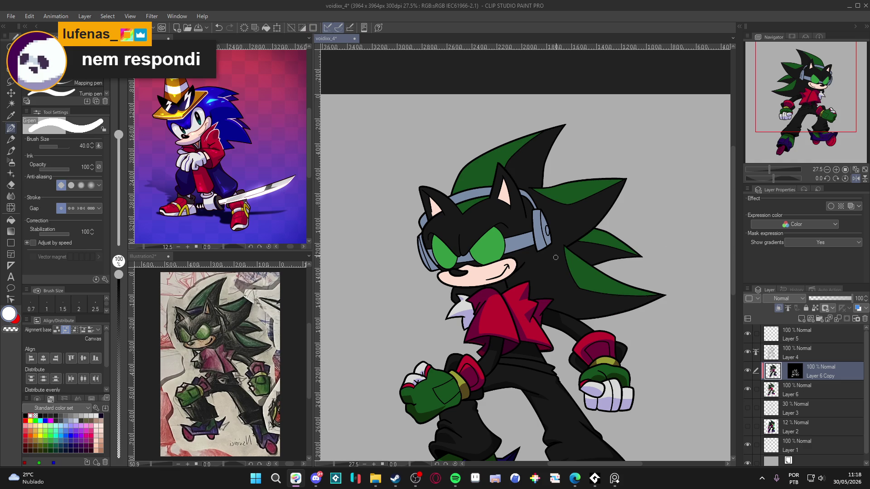
On the layer mask, paint over the faint stray line inside the black hair spike.
left_click(795, 371)
left_click_drag(572, 305, 612, 311)
key("ctrl+z")
mouse_move(574, 308)
left_mouse_down()
mouse_move(641, 304)
mouse_move(574, 314)
left_mouse_up()
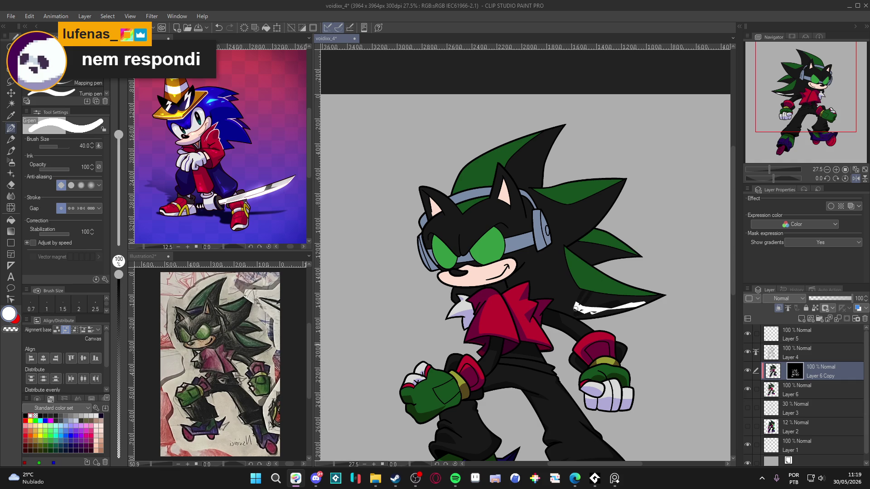
key("ctrl+z")
key("ctrl+z")
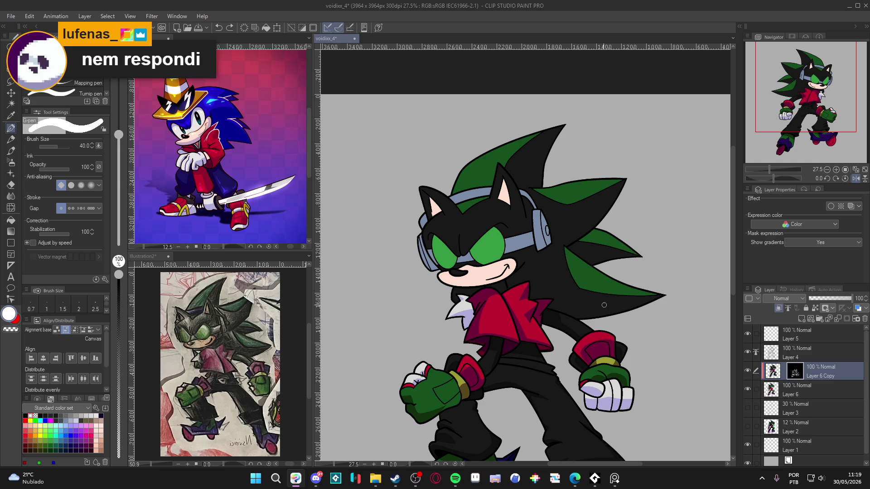
left_click_drag(660, 327, 656, 212)
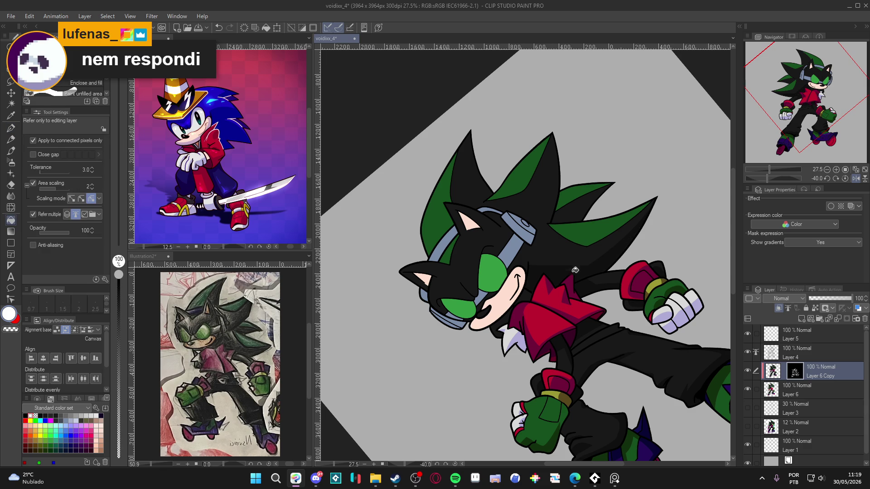
left_click_drag(553, 134, 546, 189)
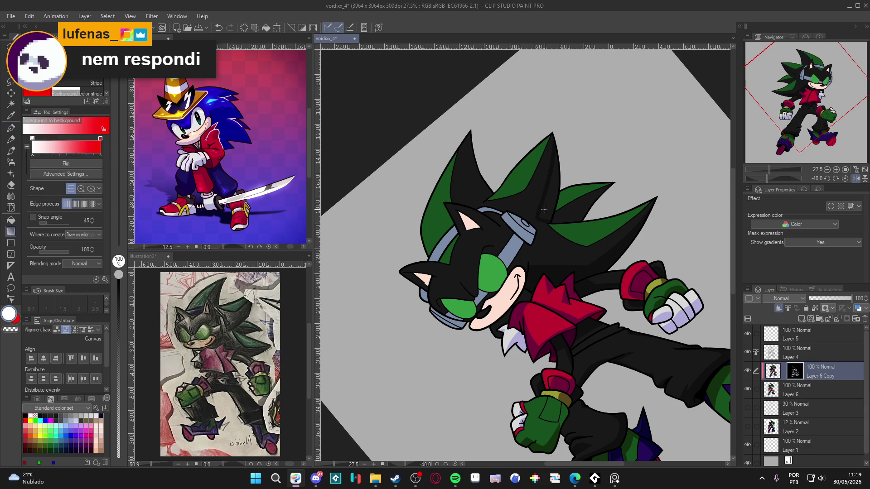
left_click_drag(555, 129, 548, 173)
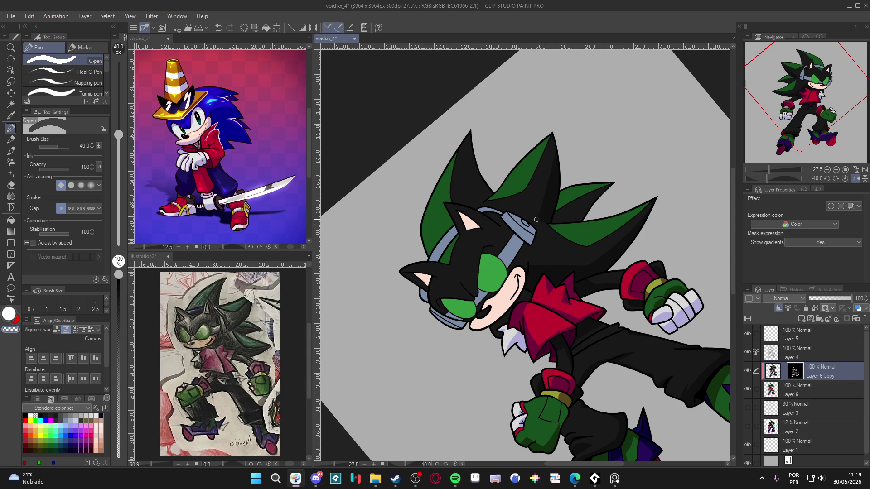
Fill the gap between the green spikes with dark colour.
key("g")
key("ctrl+d")
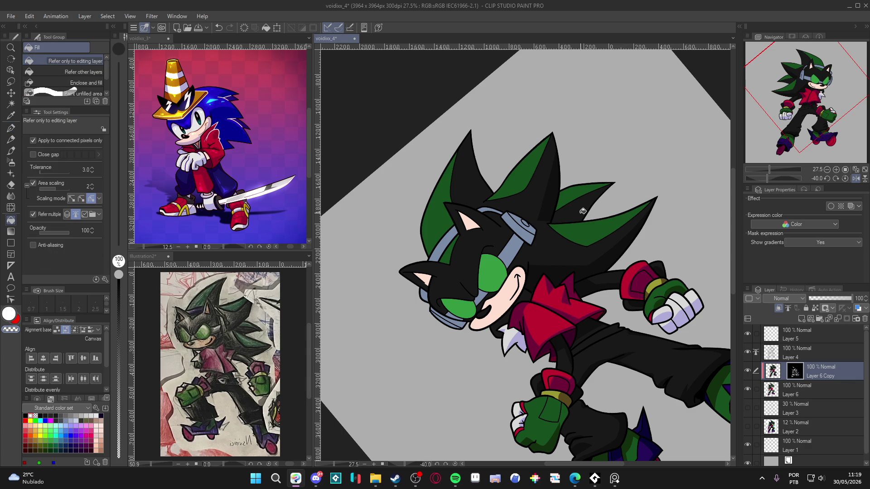
left_click(582, 211)
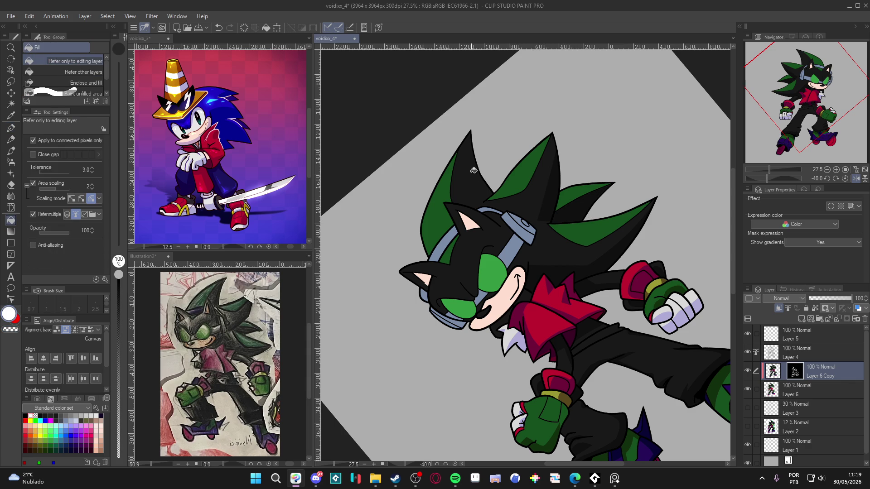
key("p")
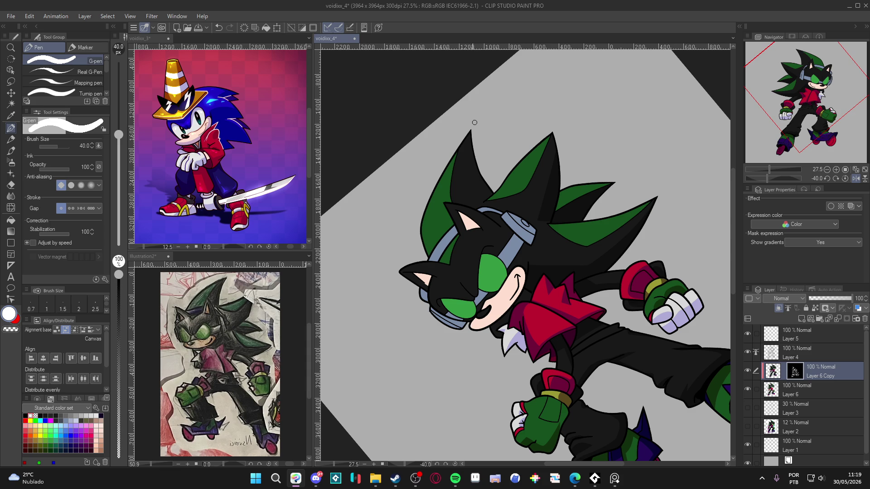
key("g")
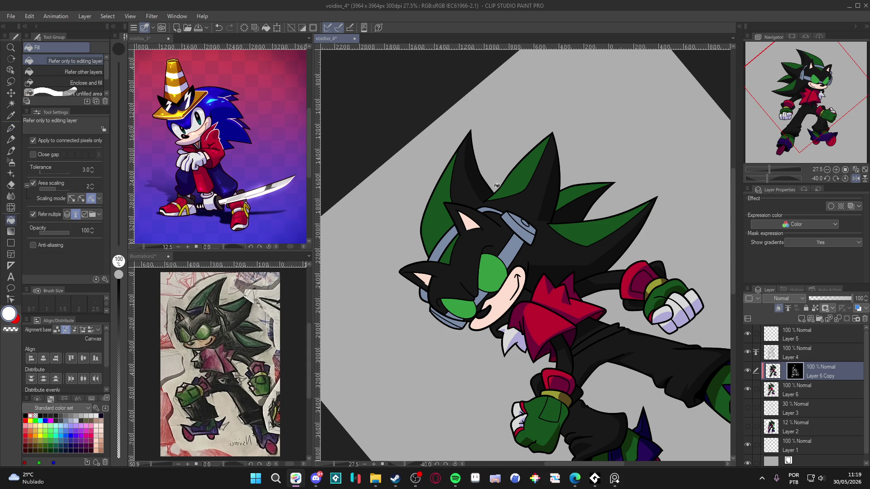
key("p")
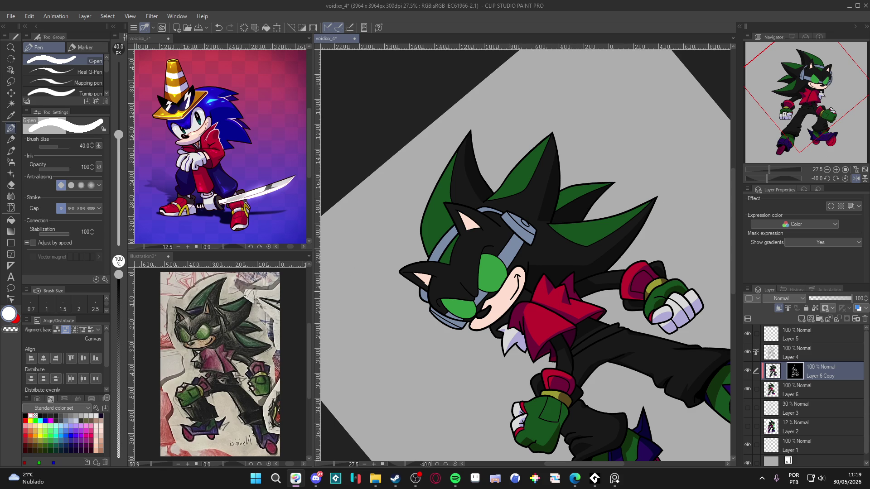
scroll(342, 290, "down", 3)
scroll(489, 271, "up", 1)
scroll(446, 246, "up", 1)
left_click_drag(455, 230, 453, 283)
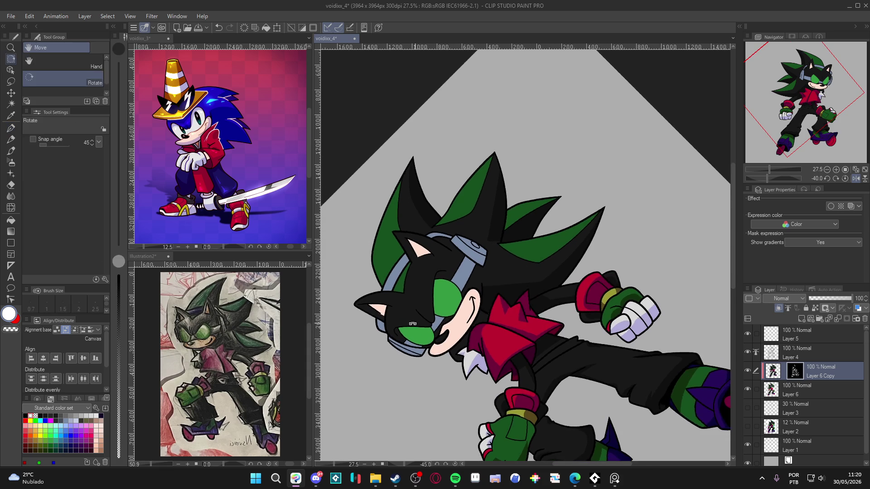
Turn the view upright and draw a dark frown crease between the eyes.
left_click_drag(451, 277, 486, 331)
scroll(486, 331, "up", 3)
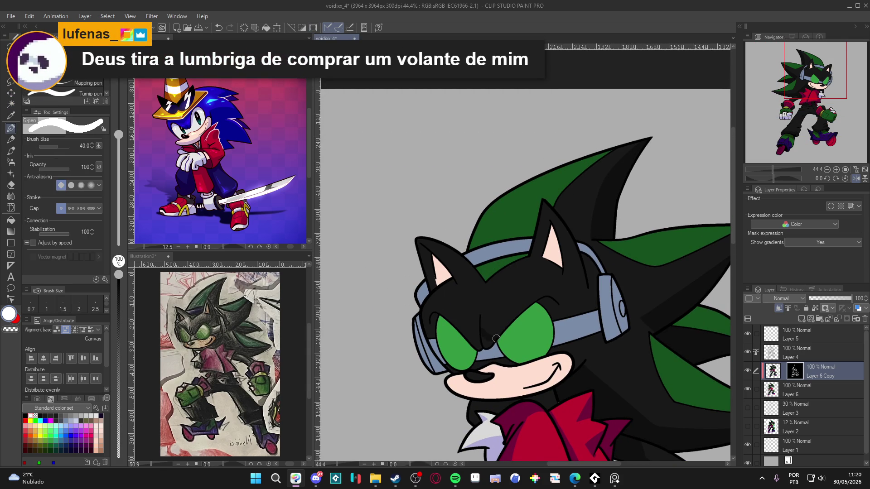
left_click_drag(480, 335, 509, 317)
key("g")
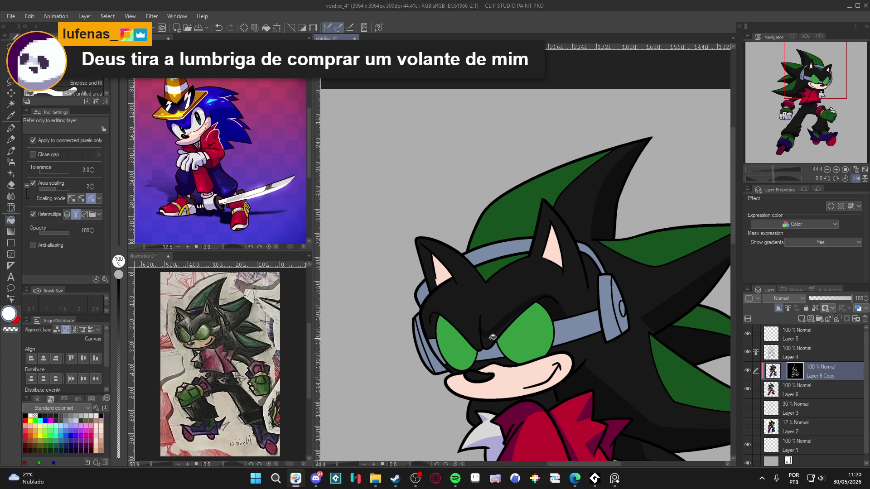
key("g")
key("g")
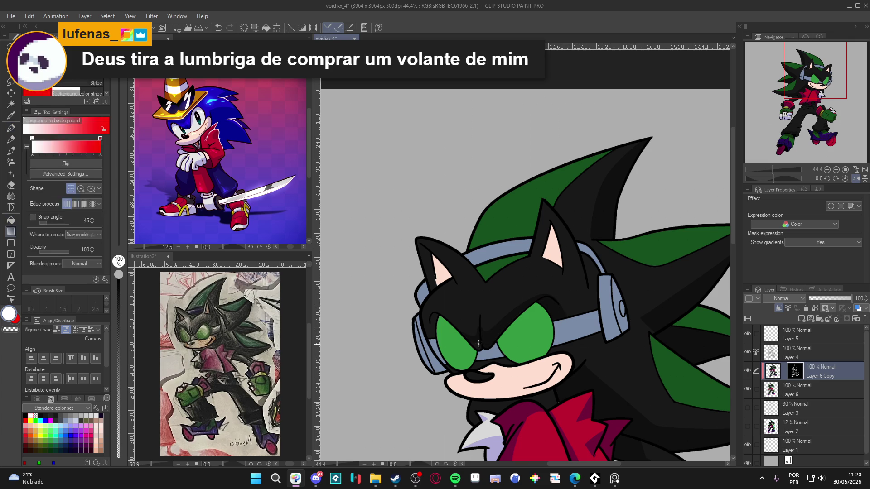
key("p")
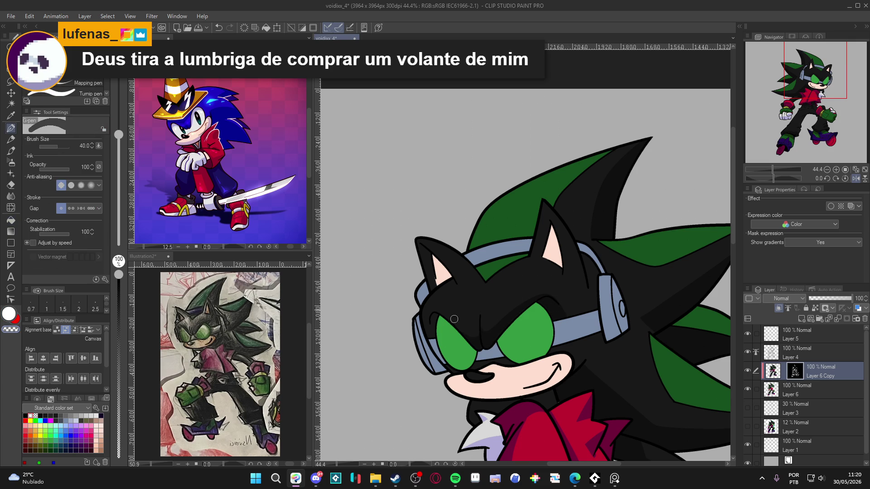
Cover the left ear's inner edge in black.
key("x")
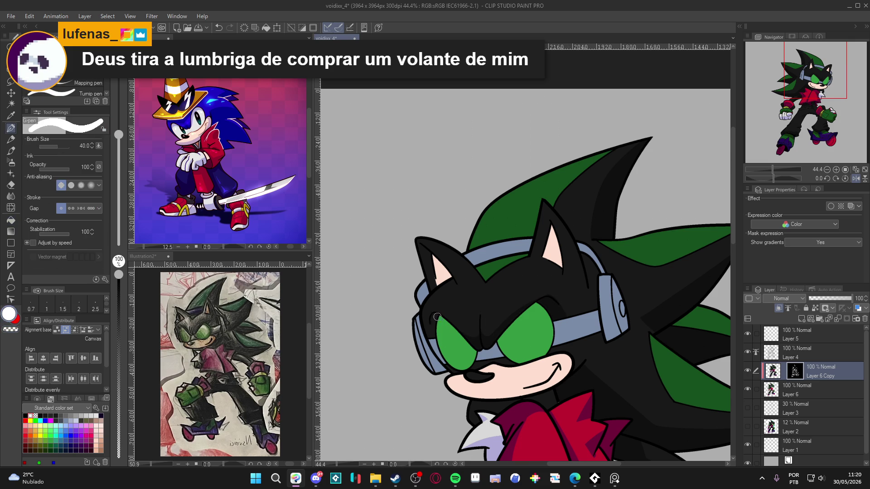
left_click_drag(672, 381, 628, 358)
scroll(629, 359, "up", 1)
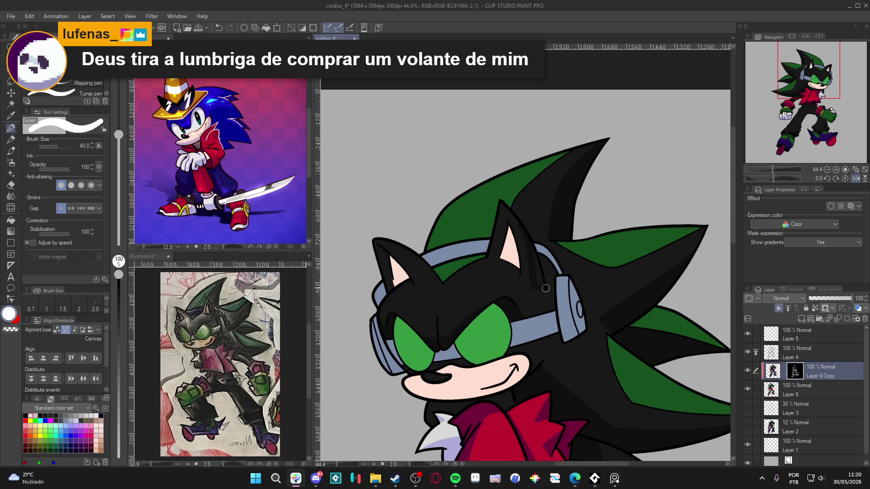
key("x")
key("g")
key("p")
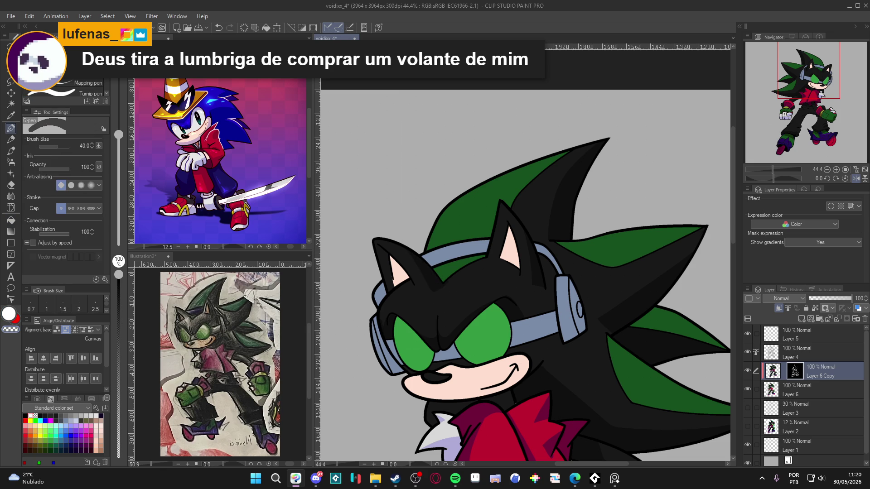
key("g")
left_click(384, 260)
key("p")
mouse_move(384, 260)
left_mouse_down()
mouse_move(376, 249)
mouse_move(406, 277)
mouse_move(384, 289)
left_mouse_up()
Refill the left ear's inner area pink and target the layer's colour image.
key("g")
left_click(391, 271)
key("p")
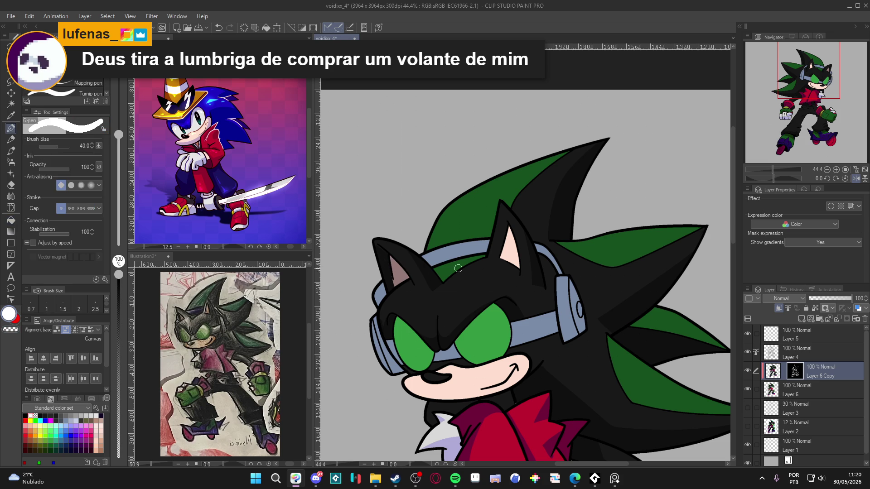
scroll(457, 268, "down", 3)
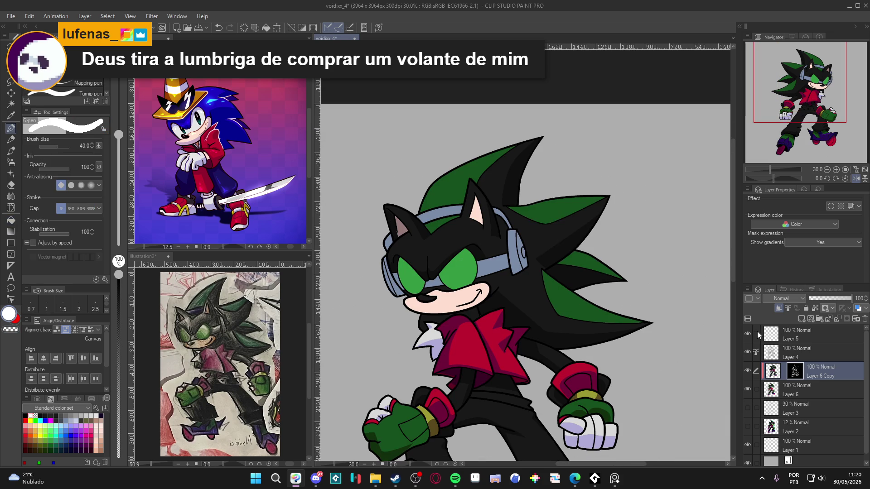
left_click(773, 374)
Apply Hue -3 and Saturation +9 to Layer 6 Copy via Hue/Saturation/Luminosity.
key("ctrl+u")
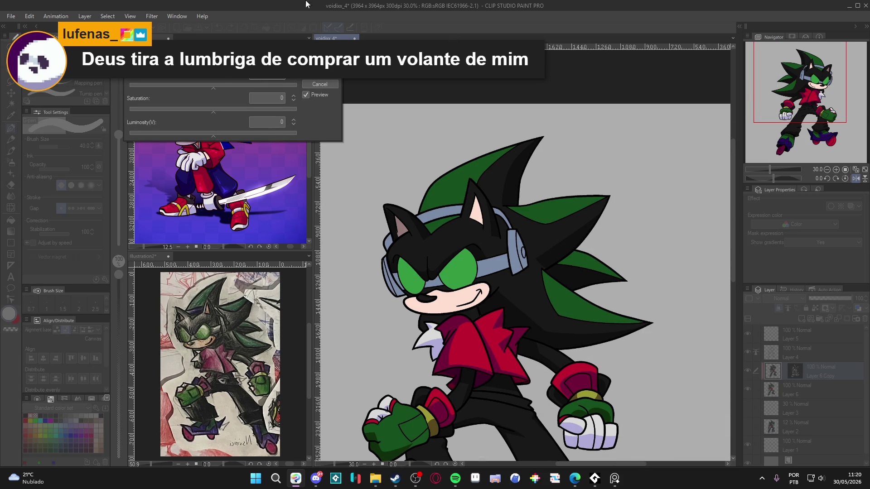
left_click_drag(212, 87, 204, 88)
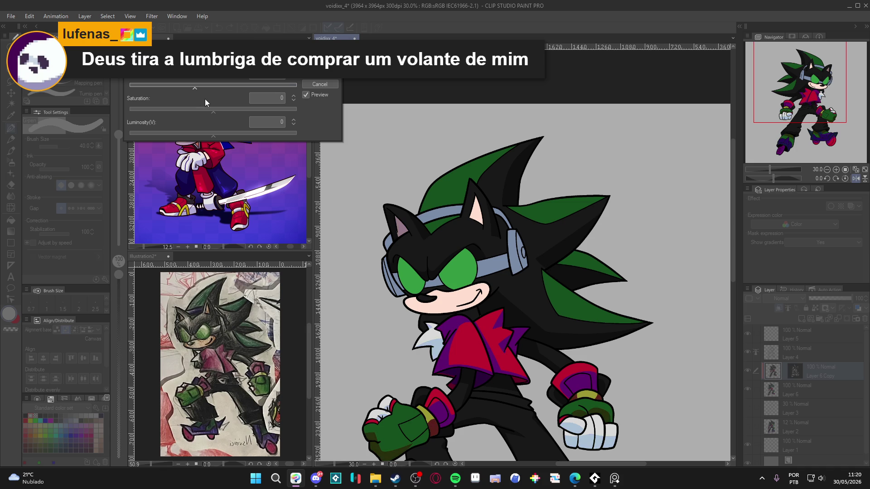
left_click_drag(204, 88, 208, 89)
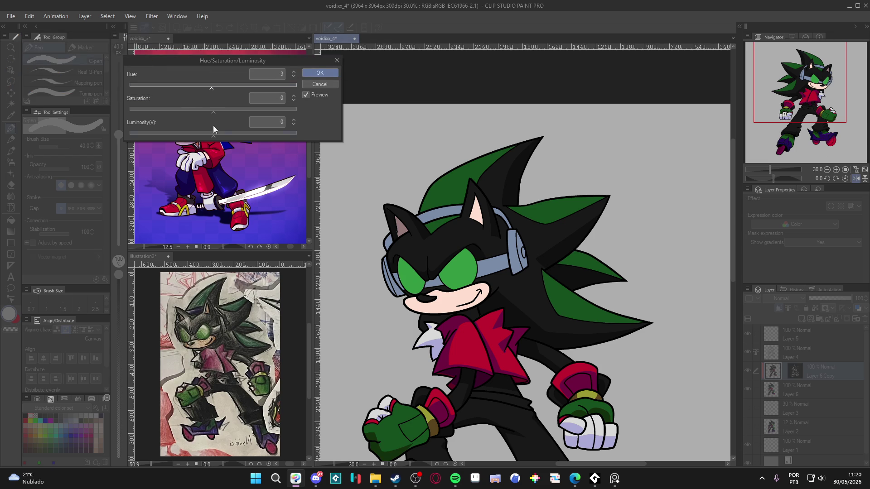
left_click_drag(212, 113, 218, 113)
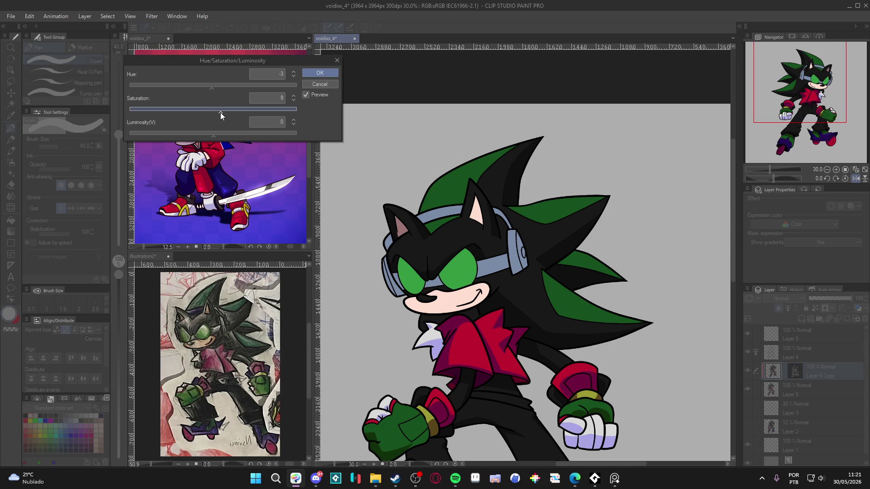
left_click(327, 73)
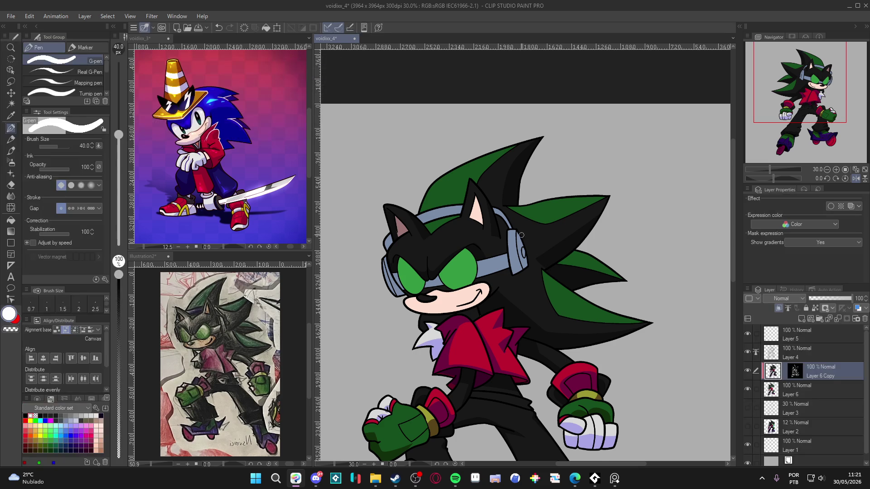
Tilt the view toward the head and clear the selection on the layer mask.
scroll(485, 298, "up", 2)
key("w")
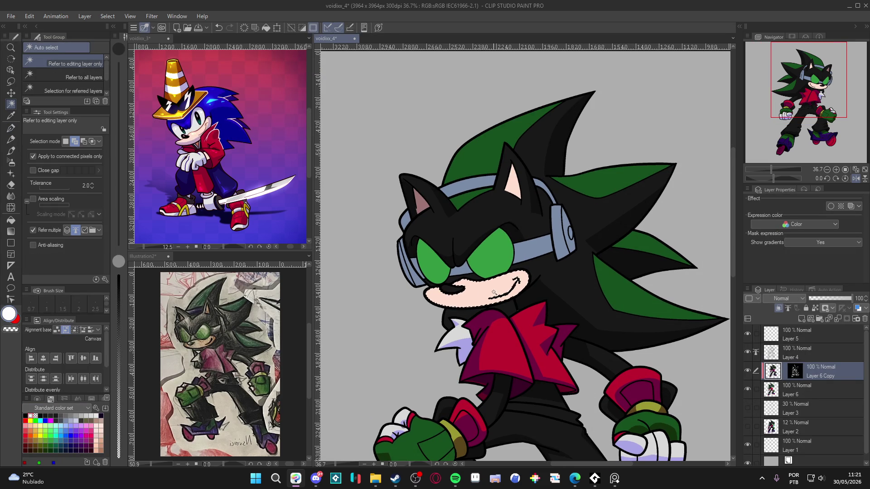
key("p")
left_click_drag(506, 335, 524, 354)
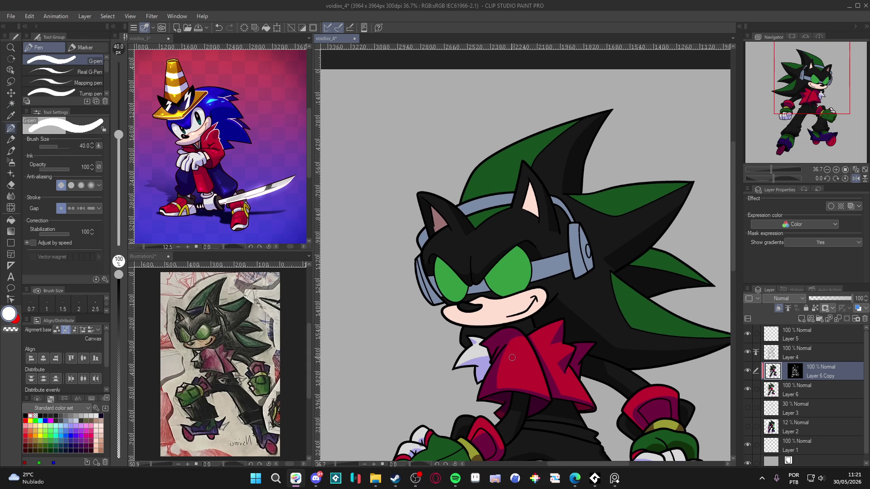
left_click_drag(517, 337, 565, 282)
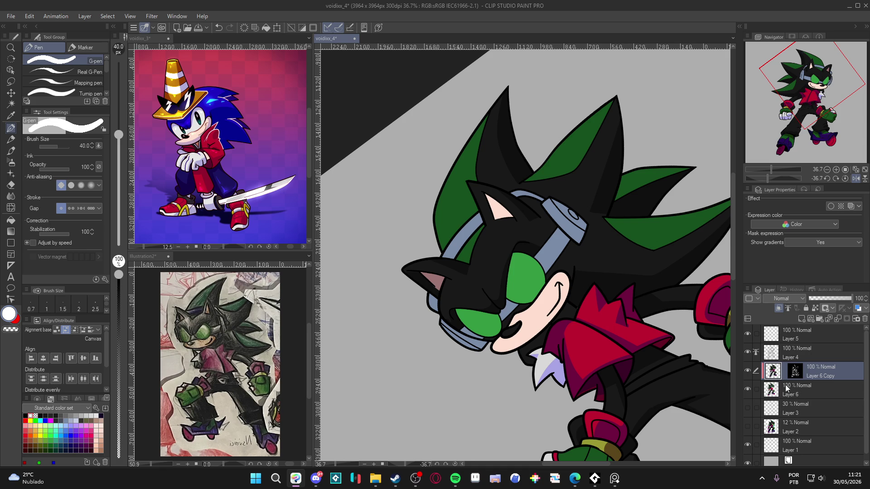
left_click(795, 374)
key("ctrl+z")
key("ctrl+d")
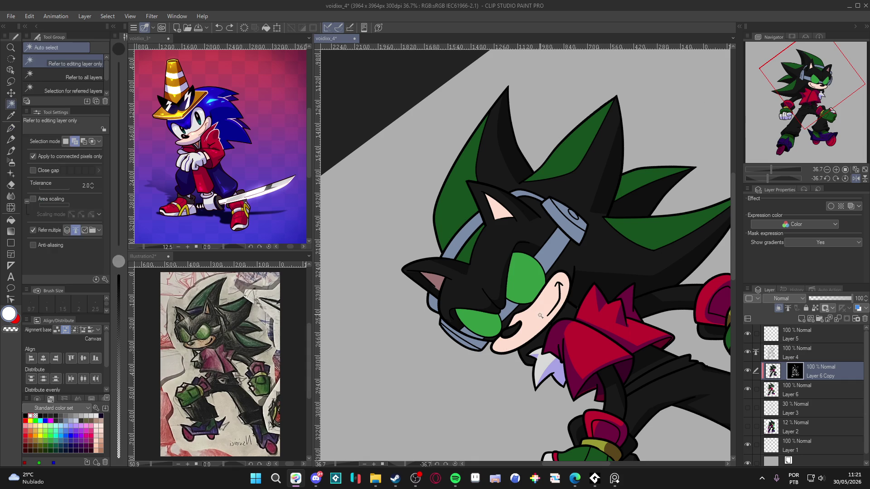
Redraw a thin dark outline along the right and lower edge of the pink muzzle.
left_click_drag(568, 279, 529, 343)
key("ctrl+z")
mouse_move(568, 271)
left_mouse_down()
mouse_move(560, 307)
mouse_move(538, 336)
left_mouse_up()
key("ctrl+z")
mouse_move(568, 272)
left_mouse_down()
mouse_move(557, 311)
mouse_move(533, 341)
left_mouse_up()
mouse_move(565, 270)
left_mouse_down()
mouse_move(559, 296)
mouse_move(522, 347)
left_mouse_up()
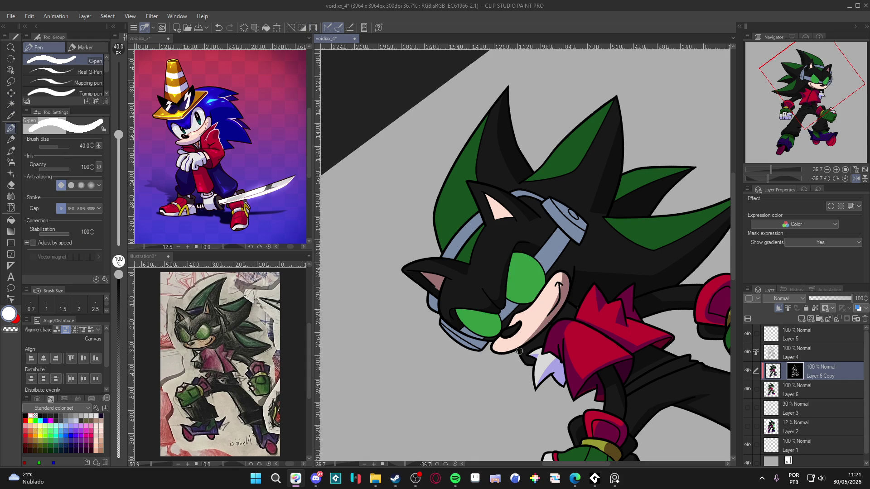
mouse_move(562, 274)
left_mouse_down()
mouse_move(555, 310)
mouse_move(519, 348)
mouse_move(519, 326)
left_mouse_up()
mouse_move(560, 278)
left_mouse_down()
mouse_move(551, 310)
mouse_move(516, 349)
left_mouse_up()
Reset the canvas rotation so the head stands upright again.
key("ctrl+@")
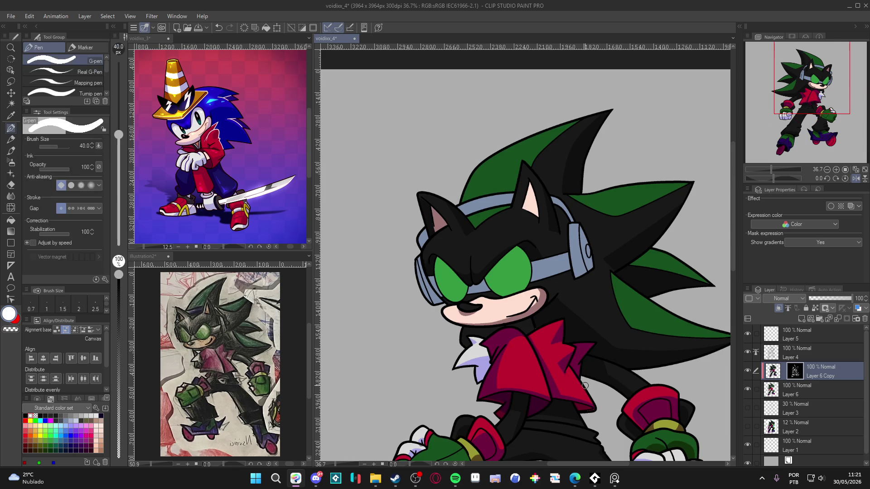
scroll(583, 384, "up", 2)
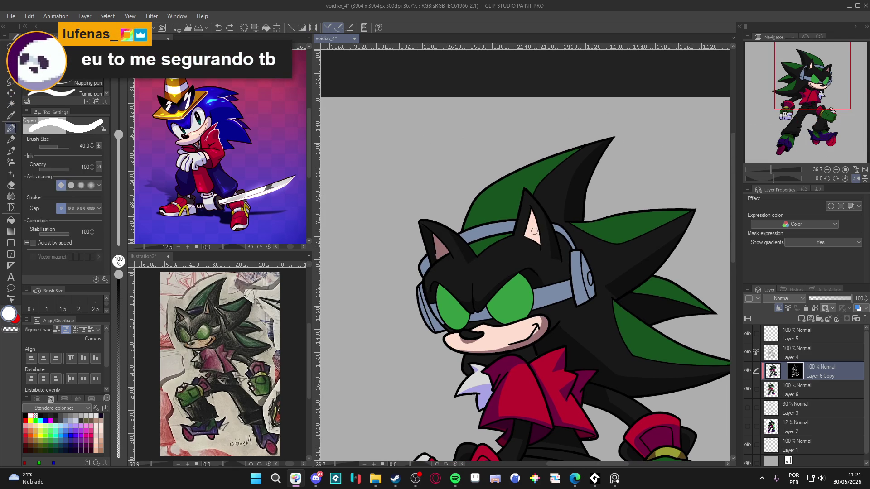
key("w")
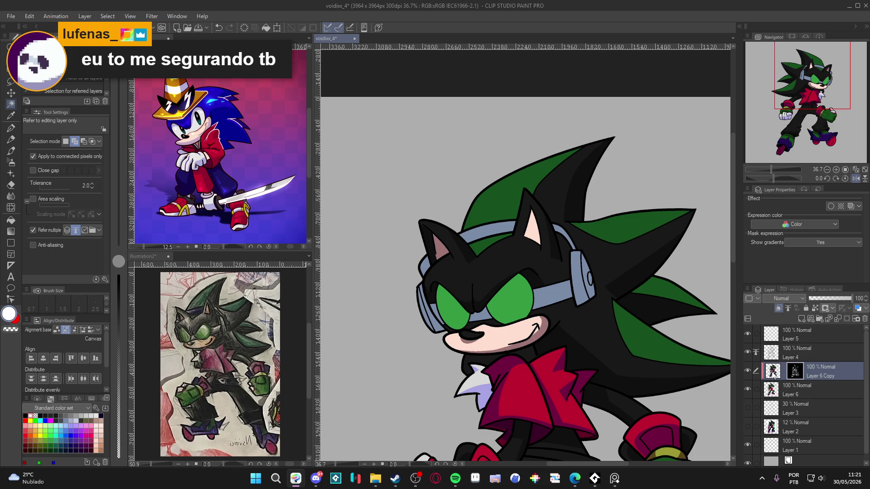
Select the black head and ear areas, toggling Layer 6 Copy to compare shading.
left_click(777, 375)
left_click(540, 227)
key("ctrl+d")
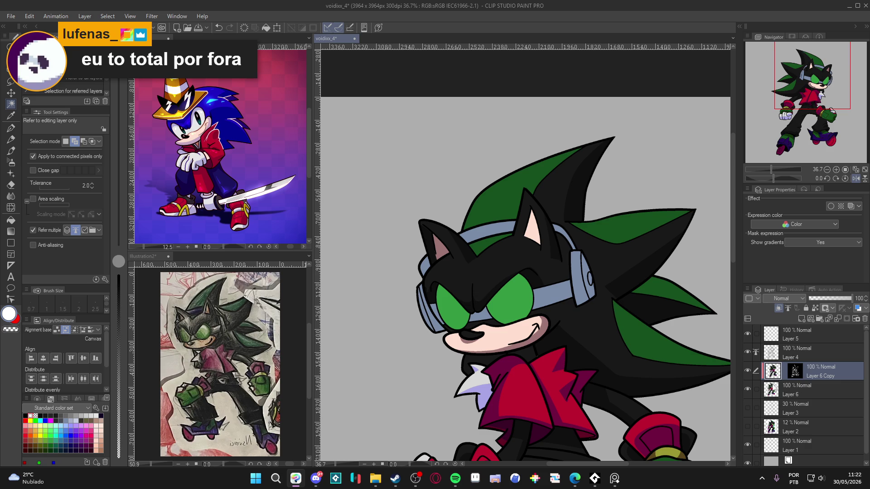
left_click(747, 371)
left_click(747, 371)
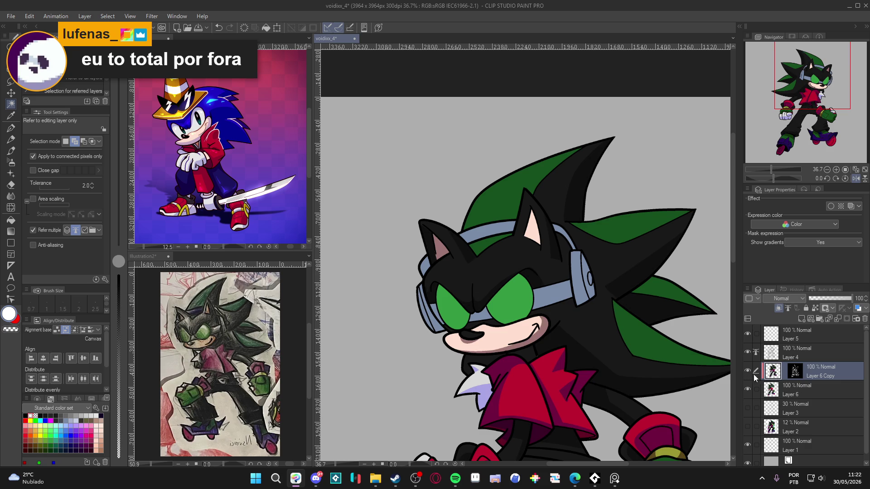
left_click(794, 373)
left_click(531, 235)
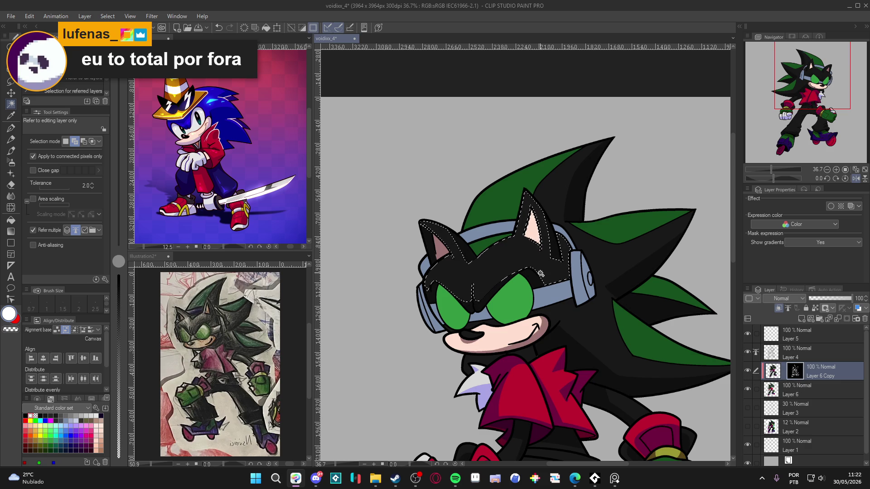
key("ctrl+d")
Draw a dark line along the inner ear edge with a size-30 brush.
key("p")
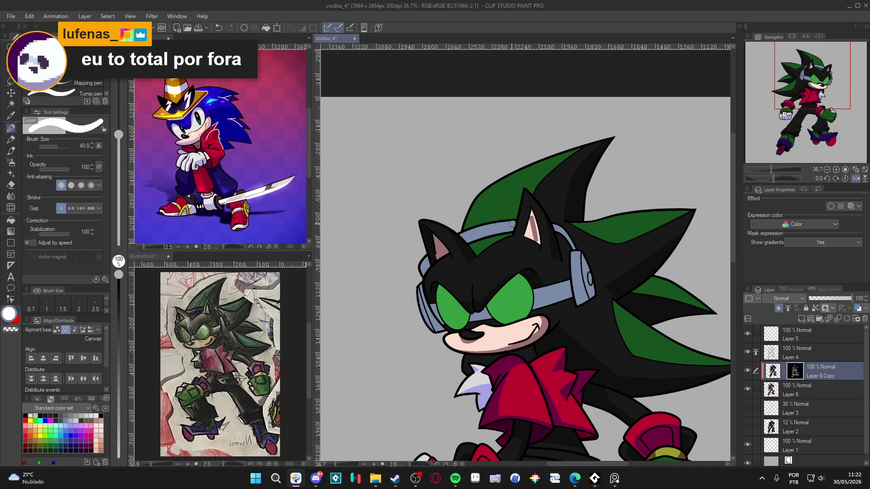
key("bracketleft")
key("bracketleft")
left_click_drag(540, 243, 535, 223)
key("c")
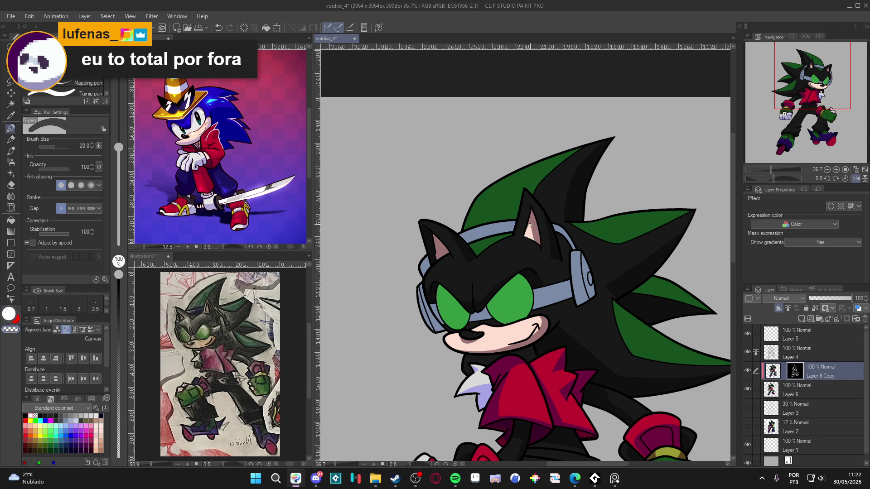
key("c")
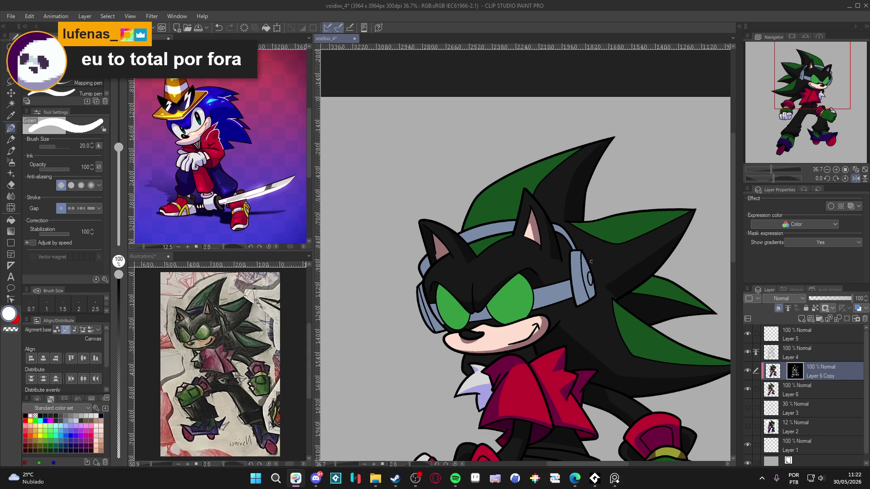
mouse_move(653, 351)
left_mouse_down()
mouse_move(626, 337)
mouse_move(615, 345)
left_mouse_up()
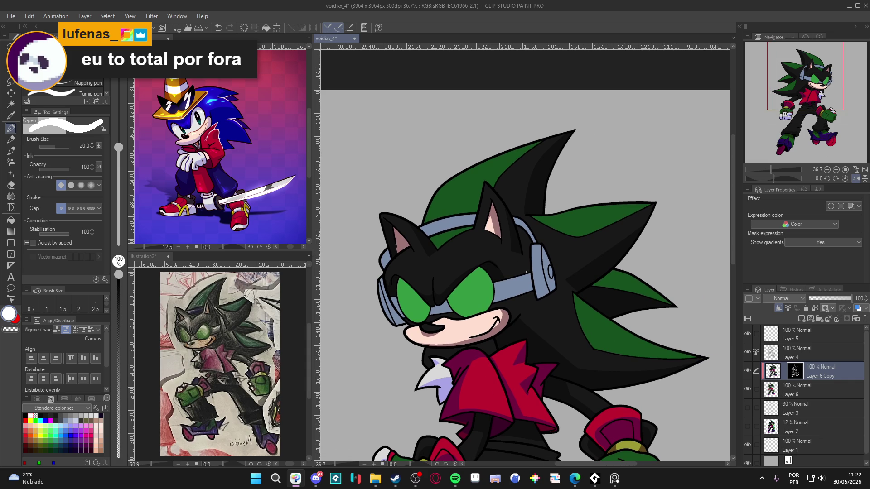
Paint over the light patch on the grey headphone band.
key("w")
left_click(548, 285)
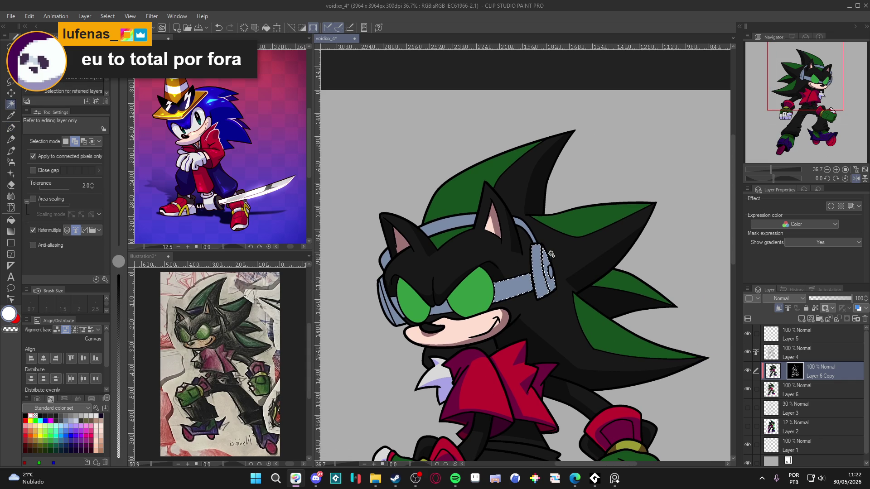
key("ctrl+d")
key("p")
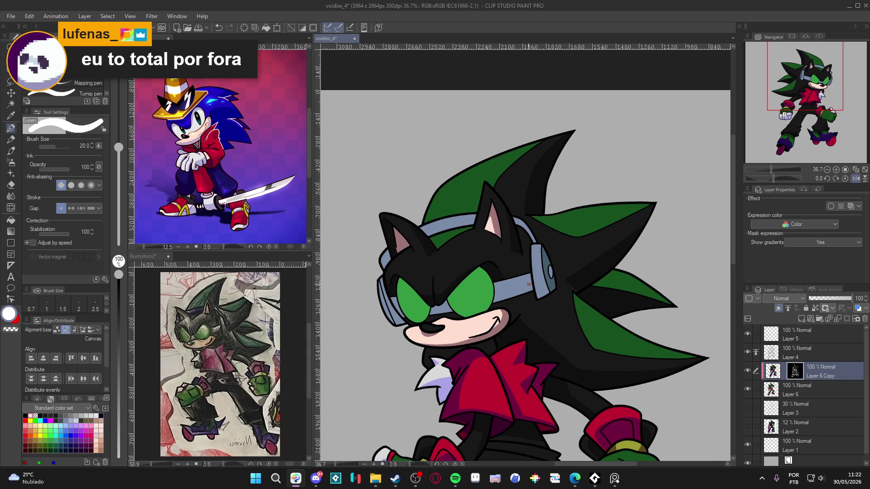
mouse_move(531, 291)
left_mouse_down()
mouse_move(533, 283)
mouse_move(489, 311)
left_mouse_up()
Pan across the hair to bring the face into view.
key("g")
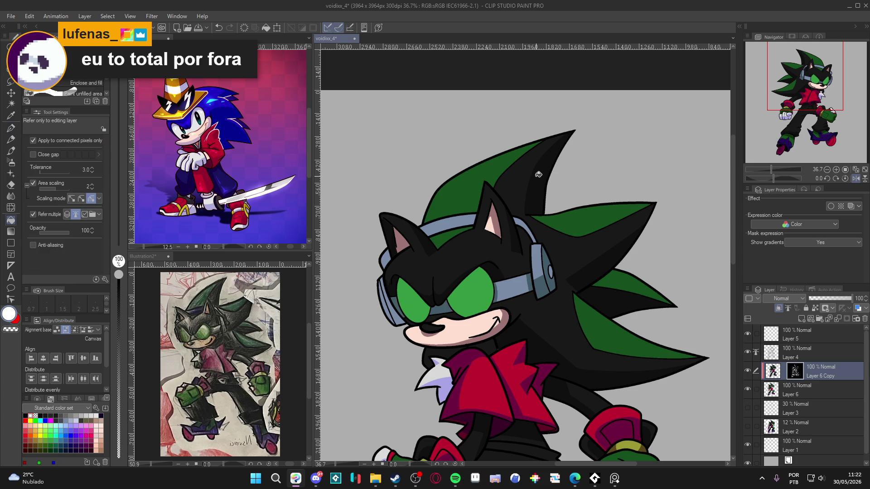
left_click_drag(396, 320, 407, 331)
key("w")
key("g")
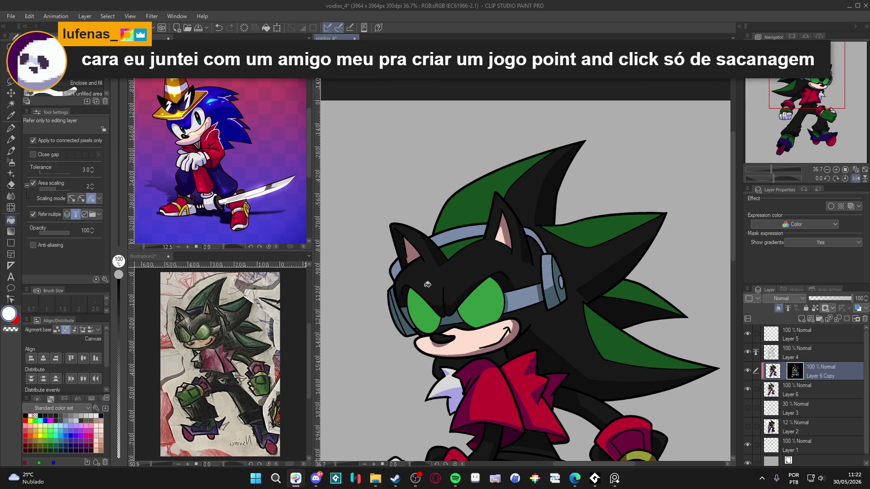
left_click_drag(400, 269, 407, 288)
left_click_drag(570, 348, 561, 356)
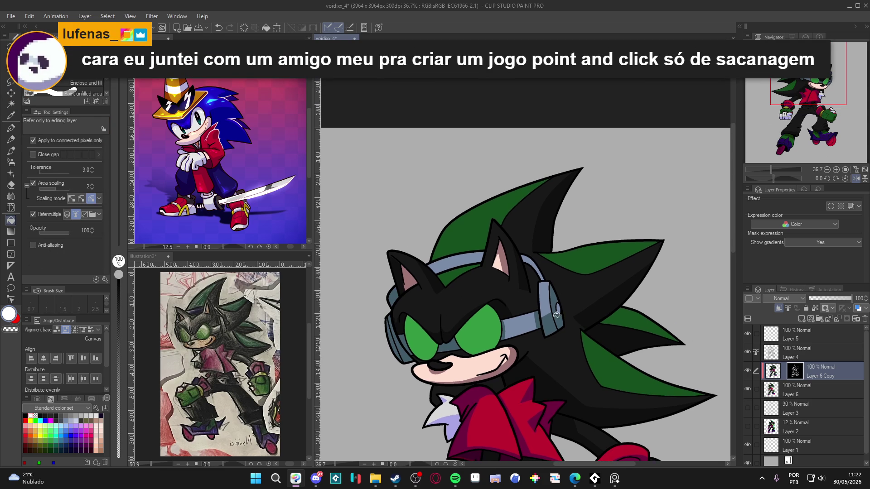
key("p")
left_click_drag(567, 256, 538, 191)
left_click_drag(454, 293, 486, 325)
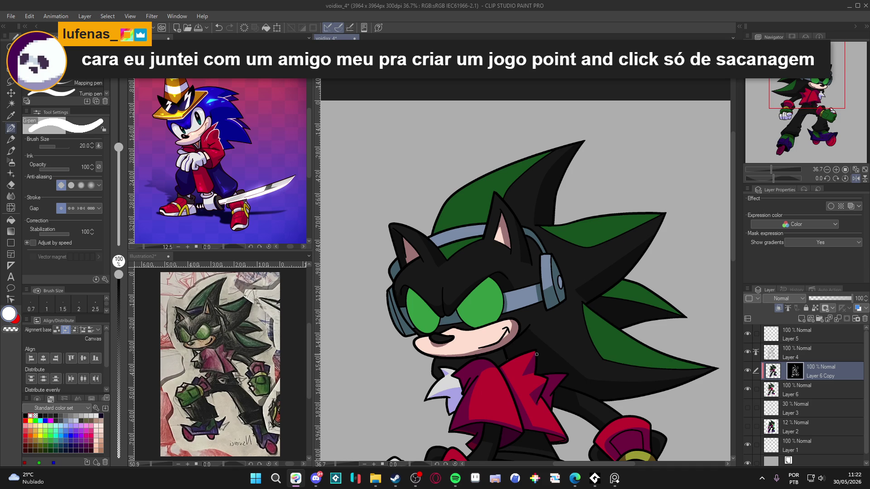
Work on a darker rim along the left green eye's lower edge.
mouse_move(462, 300)
left_mouse_down()
mouse_move(483, 323)
mouse_move(493, 306)
mouse_move(475, 320)
mouse_move(493, 307)
mouse_move(484, 290)
left_mouse_up()
key("ctrl+z")
key("g")
key("p")
mouse_move(414, 297)
left_mouse_down()
mouse_move(429, 321)
mouse_move(412, 296)
mouse_move(419, 322)
mouse_move(433, 318)
left_mouse_up()
key("ctrl+z")
key("e")
key("p")
key("g")
key("p")
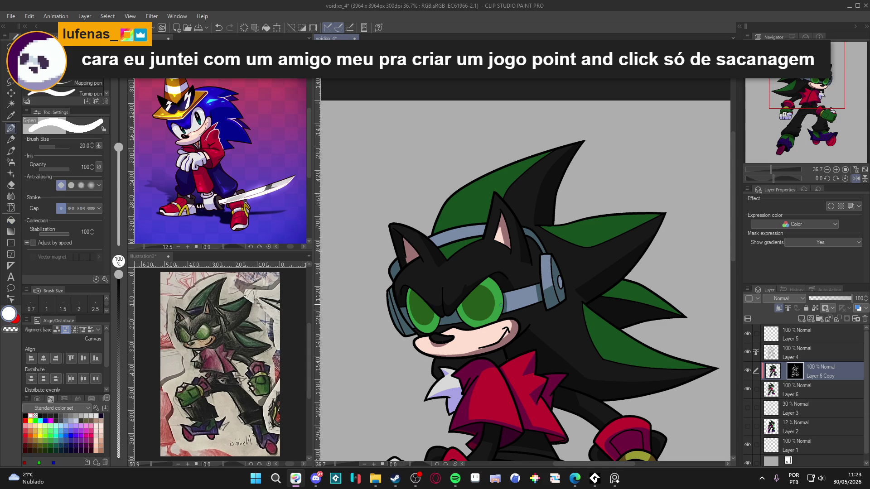
Zoom out to see more of the character and save the artwork.
scroll(596, 365, "down", 3)
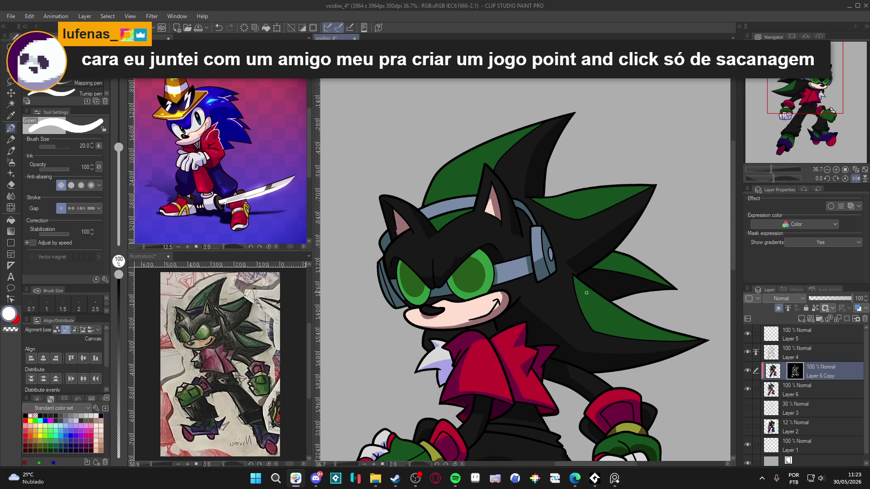
key("ctrl+minus")
key("ctrl+minus")
key("ctrl+s")
left_click_drag(463, 271, 454, 248)
scroll(455, 249, "up", 1)
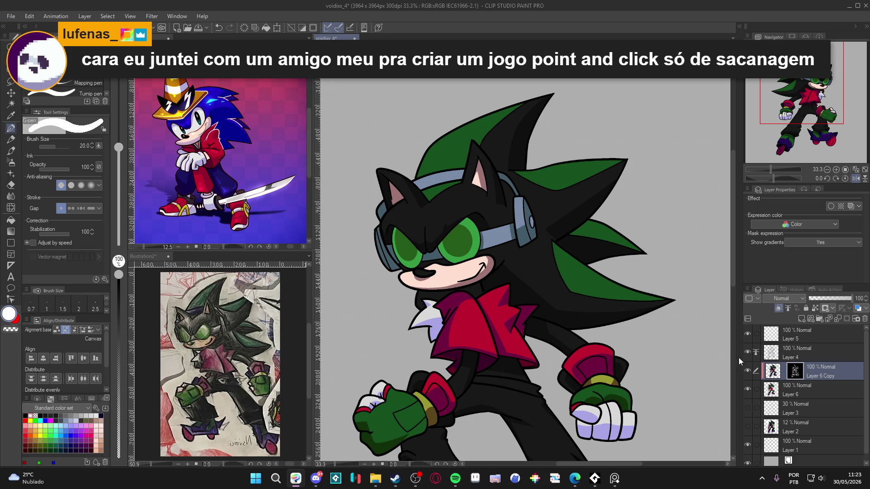
left_click_drag(542, 323, 531, 305)
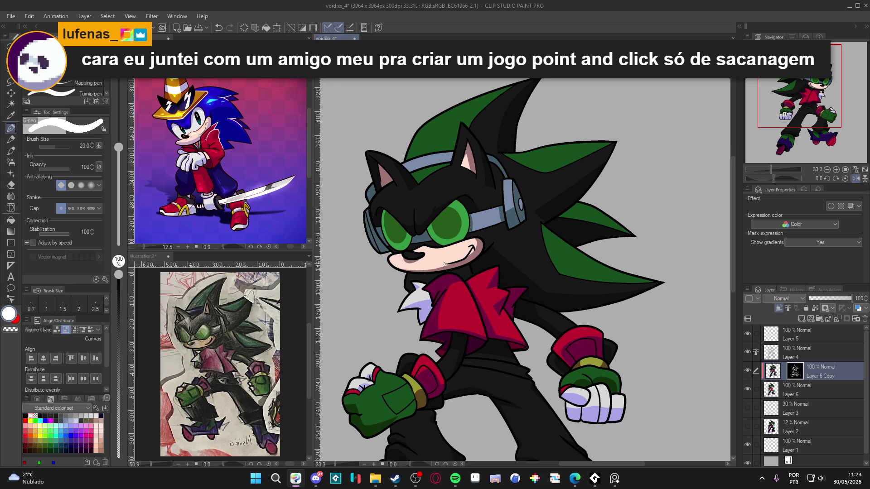
Zoom in and out over the hedgehog, then save with Ctrl+S.
scroll(444, 264, "down", 3)
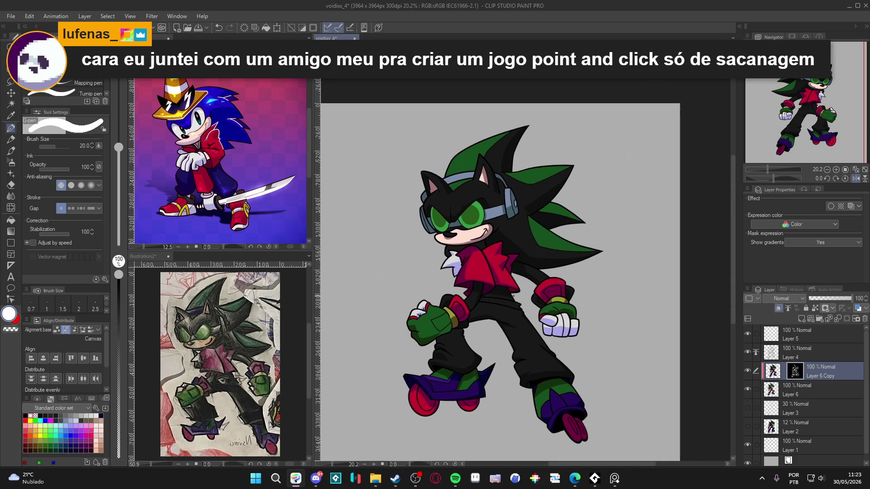
scroll(574, 414, "up", 3)
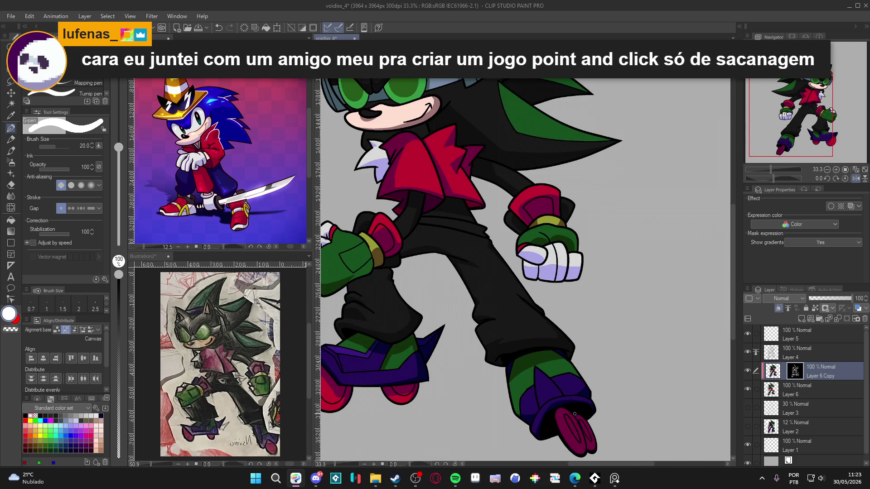
scroll(574, 413, "down", 4)
scroll(510, 346, "up", 2)
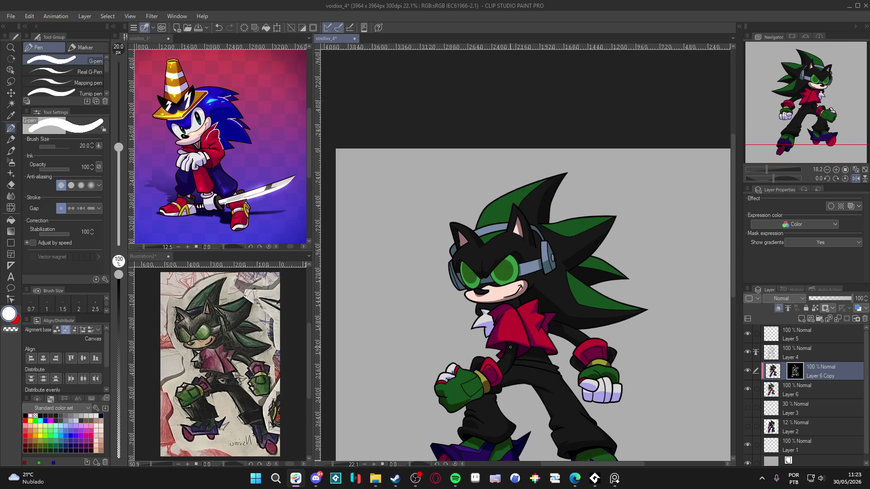
scroll(511, 347, "up", 1)
key("ctrl+s")
scroll(509, 304, "down", 2)
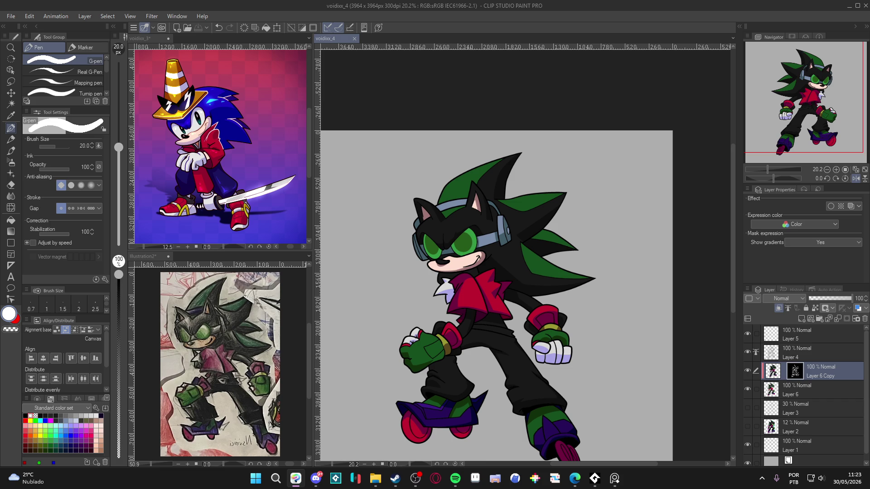
Glance at the web browser, then make Layer 4 the active painting layer.
key("alt+Tab")
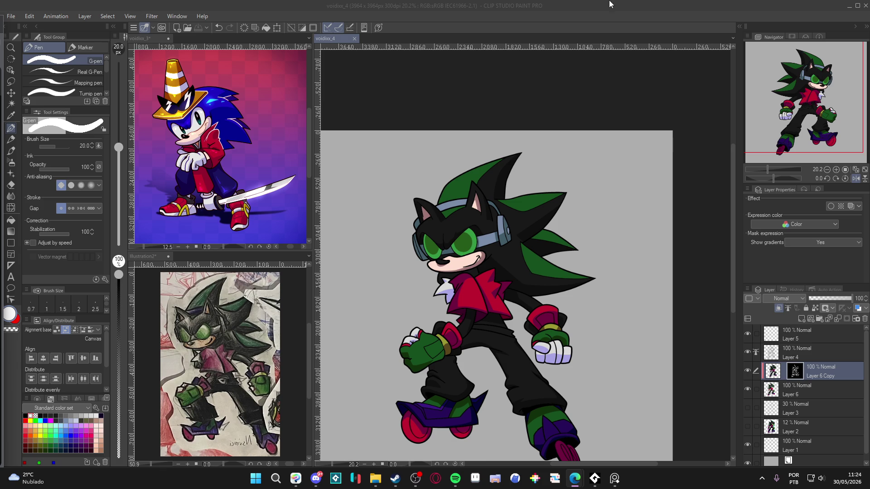
scroll(476, 272, "down", 1)
scroll(441, 195, "up", 1)
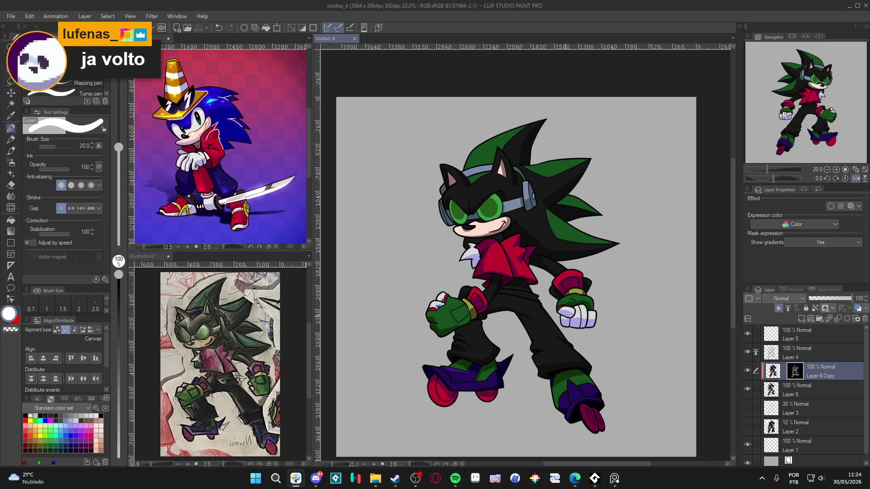
scroll(464, 279, "up", 1)
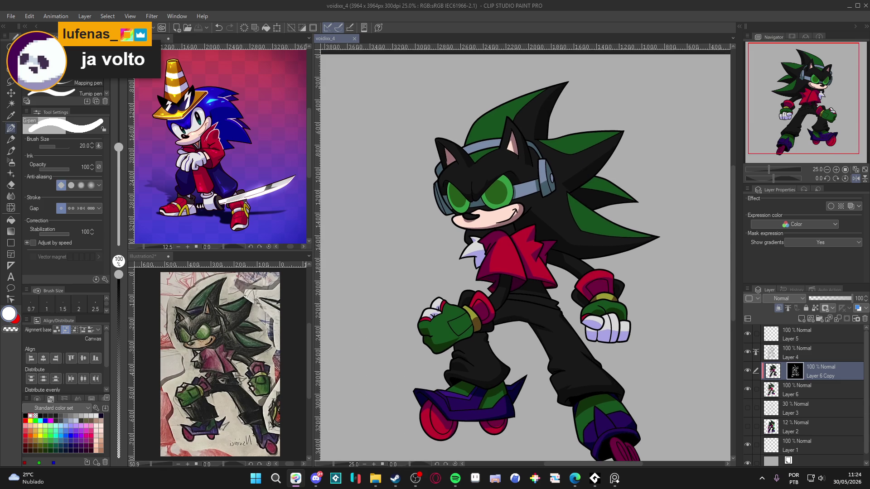
left_click(797, 353)
scroll(566, 315, "up", 1)
scroll(565, 314, "up", 1)
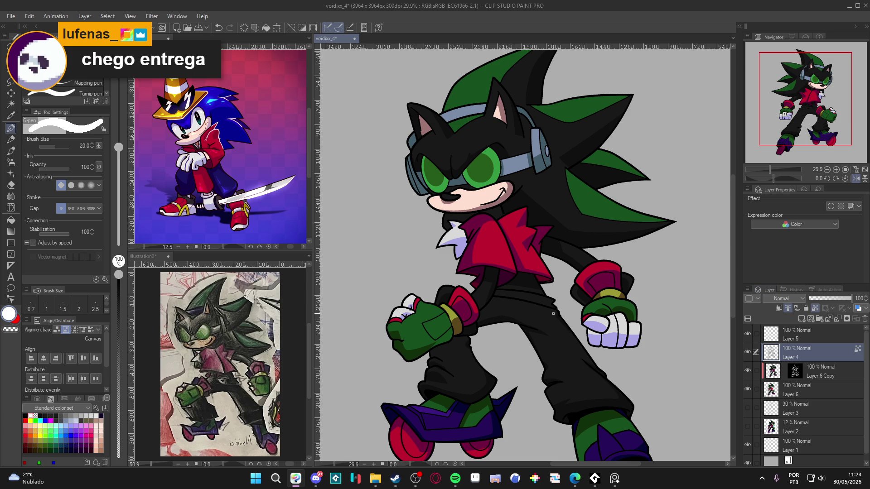
Paint white stripes across the black sleeve and arm with a size-40 brush.
key("ctrl+d")
key("bracketright")
key("bracketright")
key("bracketright")
mouse_move(551, 309)
left_mouse_down()
mouse_move(497, 297)
mouse_move(502, 289)
mouse_move(530, 293)
mouse_move(549, 305)
left_mouse_up()
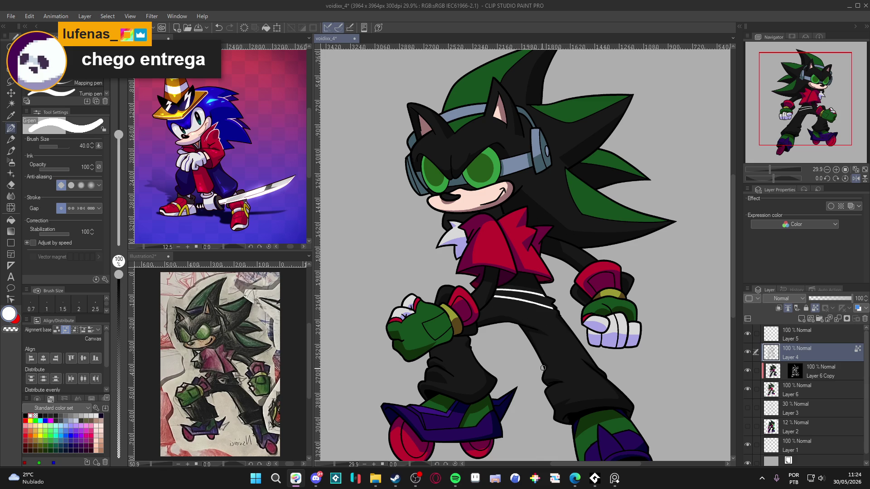
mouse_move(496, 279)
left_mouse_down()
mouse_move(500, 270)
mouse_move(482, 278)
left_mouse_up()
Swap between black and white, then sample the glove's light lavender as the drawing colour.
left_click(491, 306, "alt")
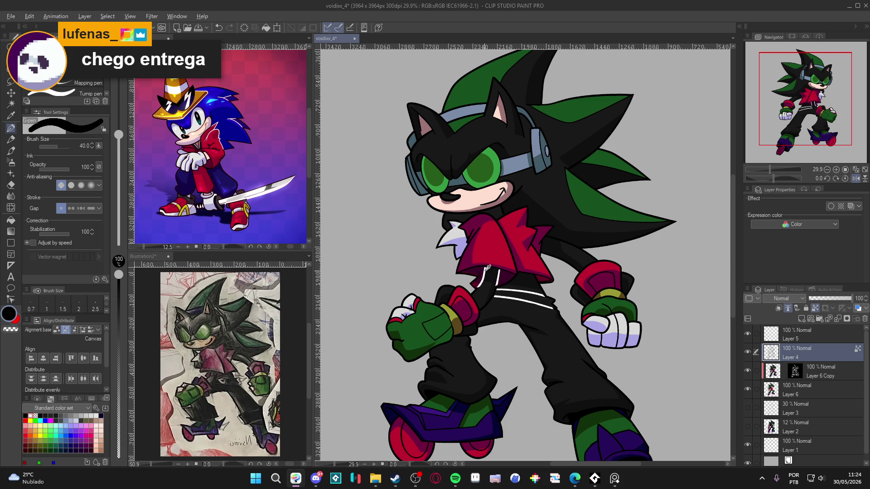
left_click(487, 267, "alt")
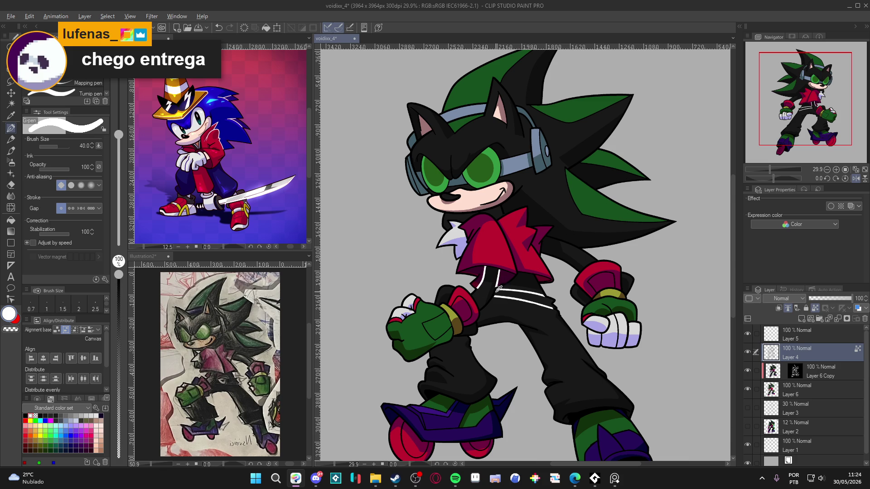
left_click(497, 288, "alt")
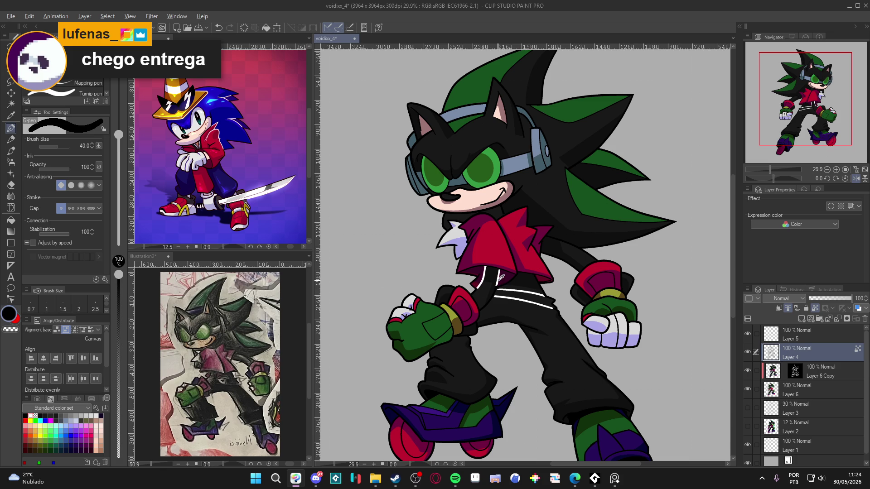
left_click(501, 278, "alt")
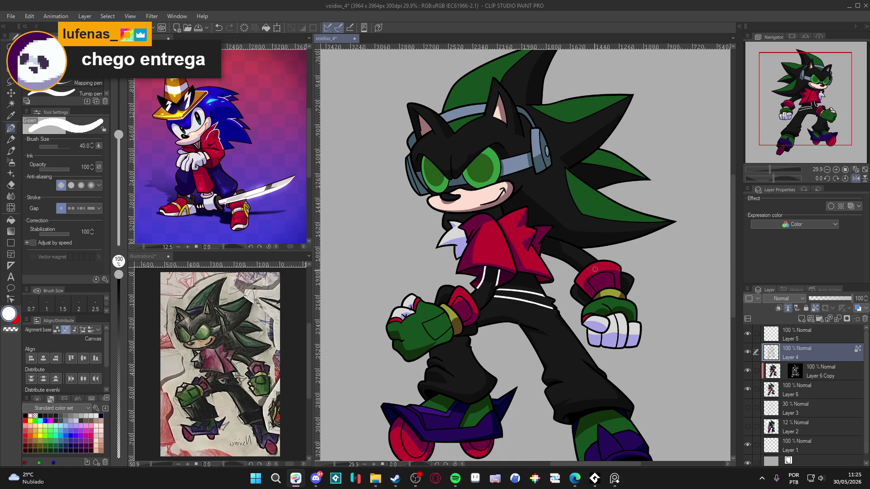
left_click(614, 337, "alt")
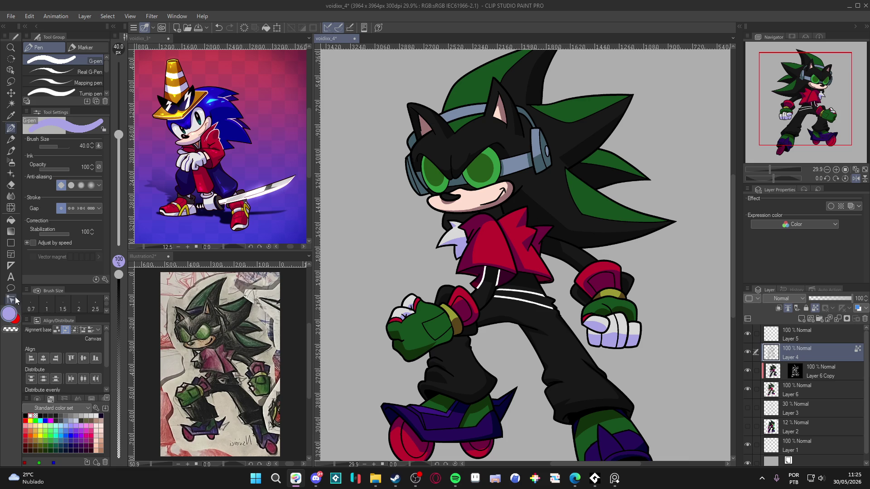
Darken the drawing colour to 5B5797 and draw a finger line on the white glove.
left_click(9, 314)
left_click_drag(236, 159, 239, 176)
key("Return")
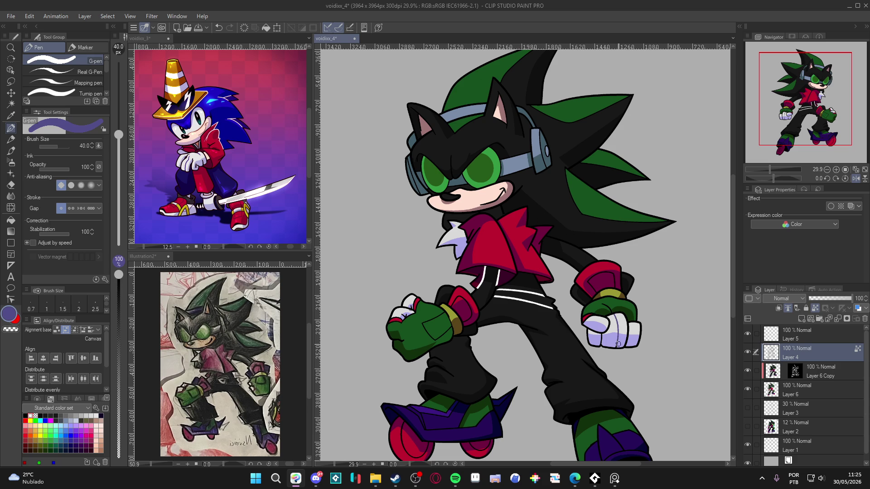
left_click_drag(602, 323, 600, 340)
Sample the cuff's maroon and the glove's green, then pick a dark crimson colour near the legs.
left_click(456, 296, "alt")
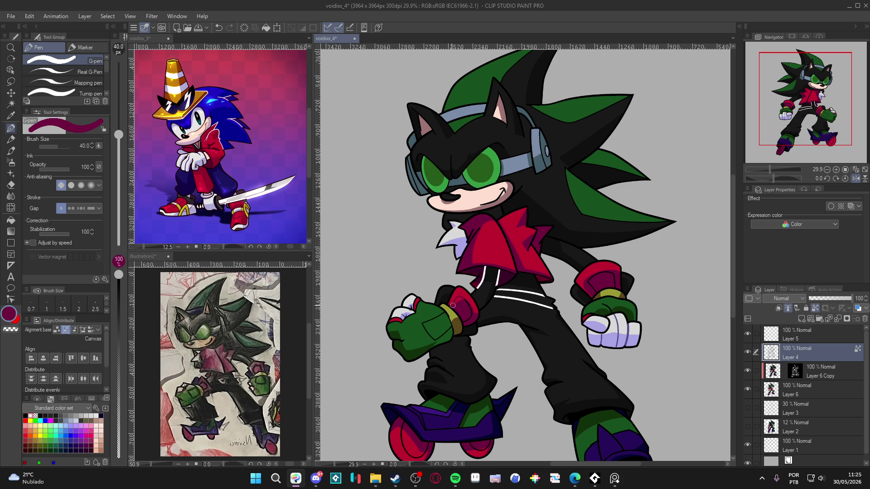
left_click(433, 345, "alt")
left_click_drag(528, 297, 497, 231)
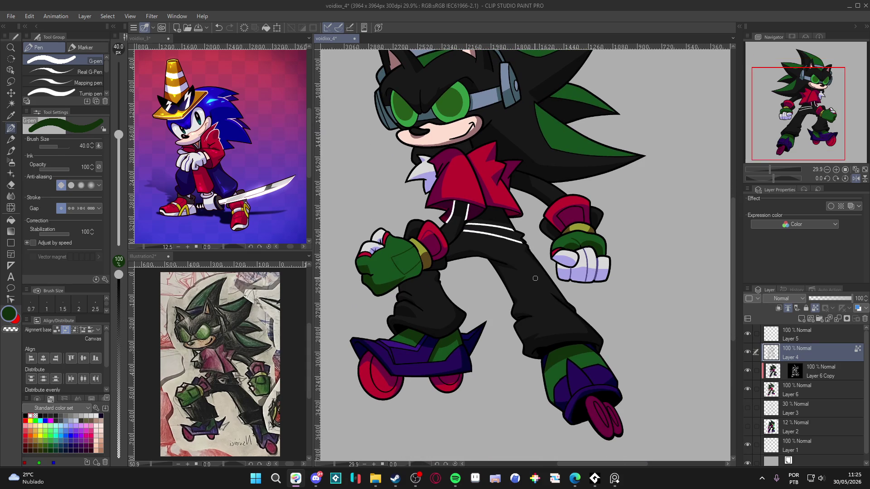
left_click_drag(535, 277, 552, 305)
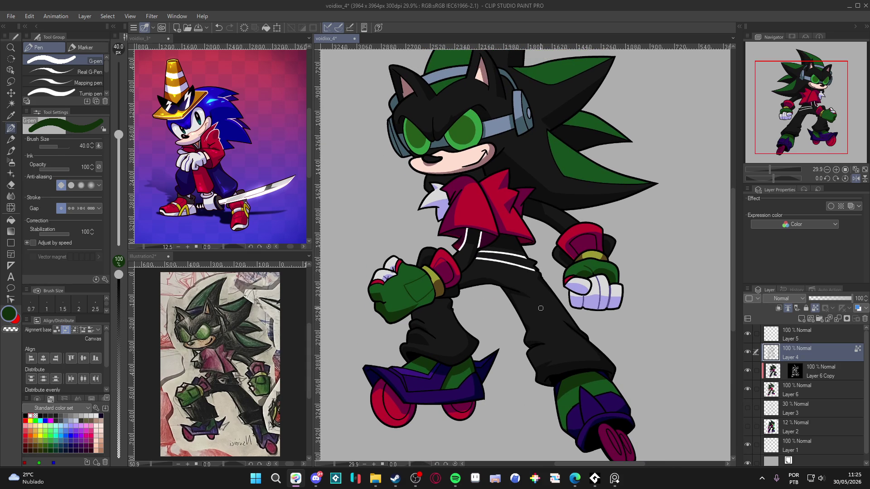
left_click(385, 391, "alt")
Draw a lavender rim line around the right skate's wheel with the whole character in view.
left_click_drag(627, 428, 602, 387)
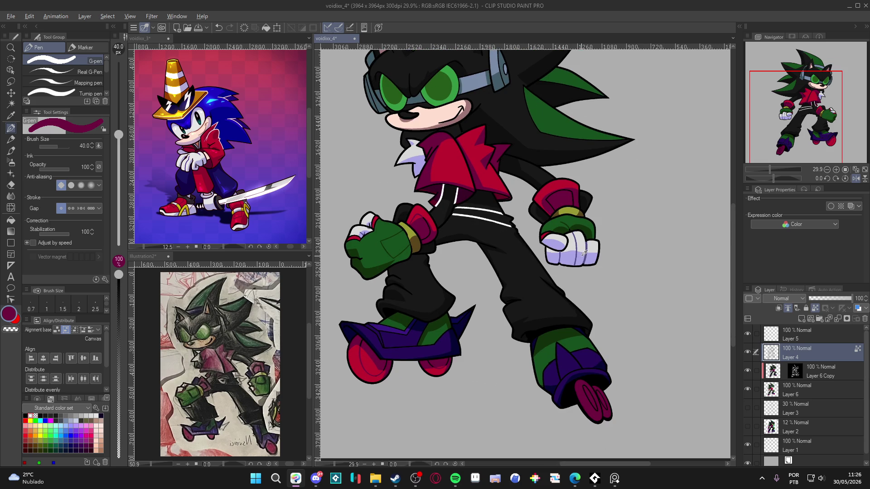
left_click(575, 261, "alt")
mouse_move(585, 394)
left_mouse_down()
mouse_move(588, 388)
mouse_move(598, 408)
mouse_move(601, 392)
mouse_move(605, 408)
mouse_move(599, 390)
left_mouse_up()
left_click(599, 390, "alt")
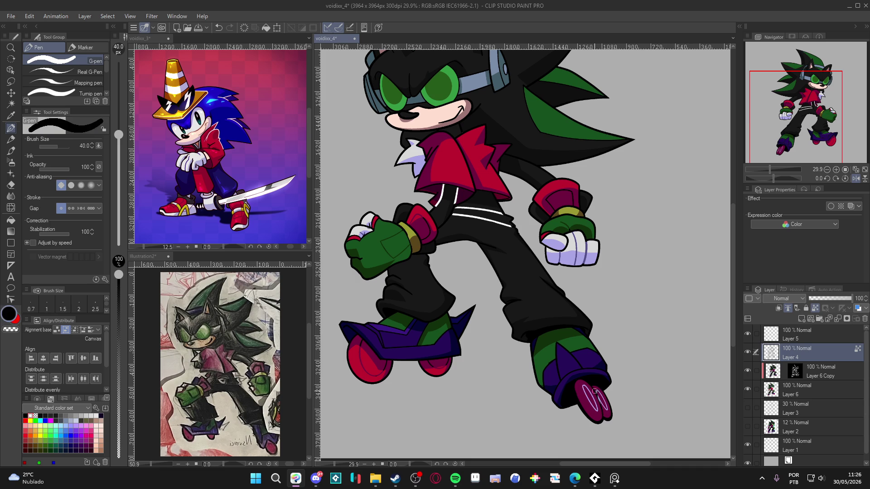
left_click(598, 401, "alt")
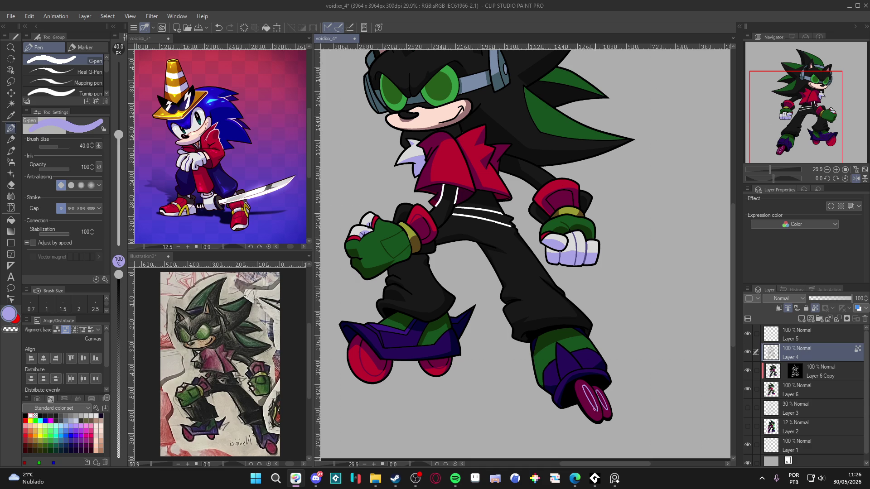
scroll(521, 405, "down", 2)
left_click_drag(524, 369, 550, 385)
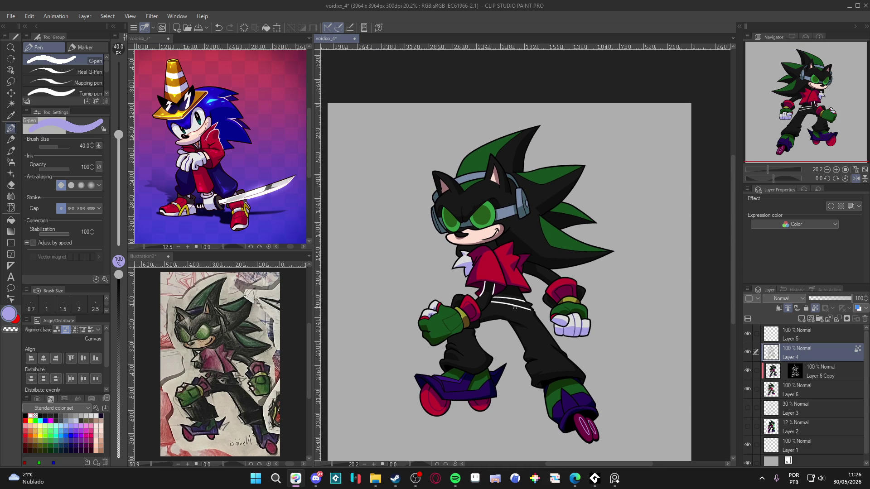
Sample white and add thin highlight strokes on the headphone and the dark arm.
scroll(535, 255, "up", 2)
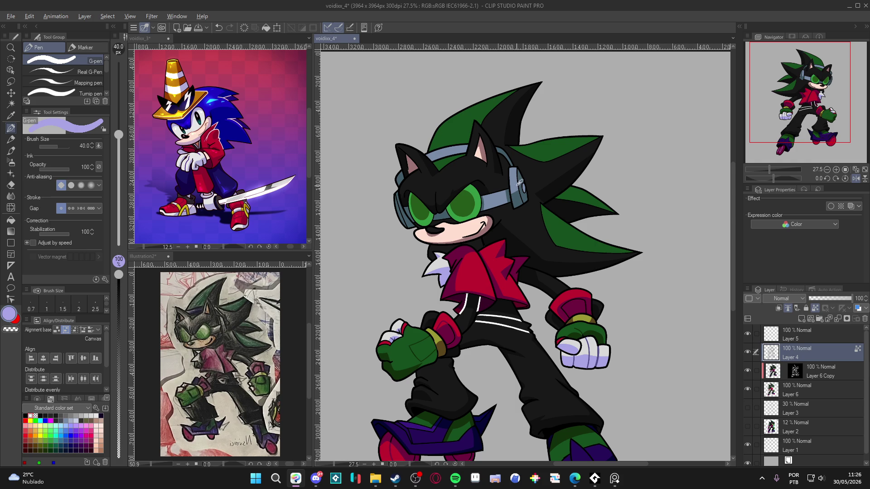
left_click(517, 188, "alt")
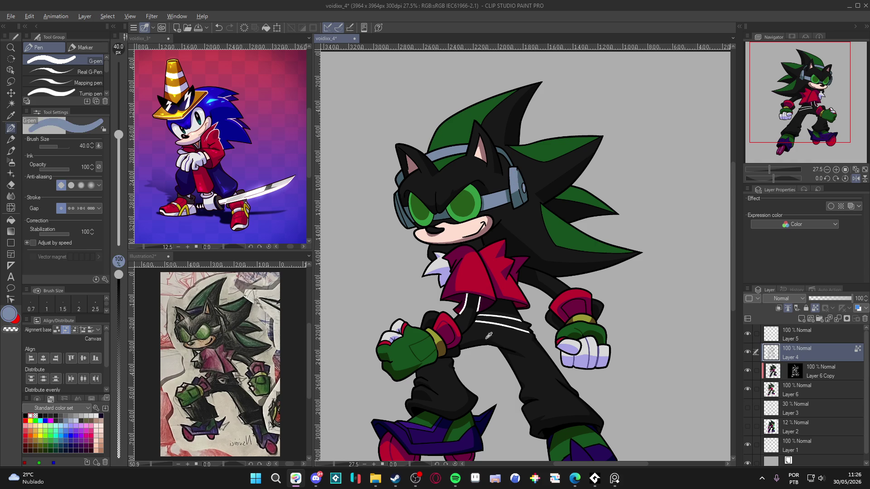
left_click(478, 306, "alt")
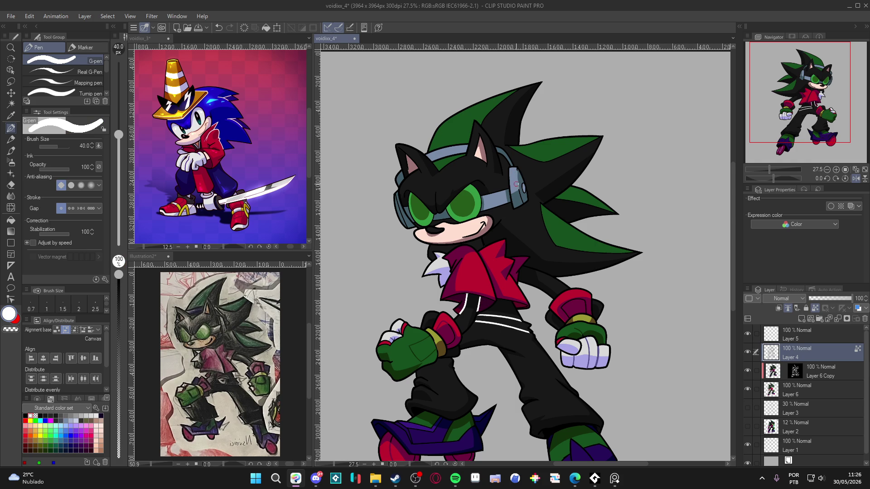
left_click_drag(517, 188, 517, 176)
left_click_drag(507, 254, 525, 295)
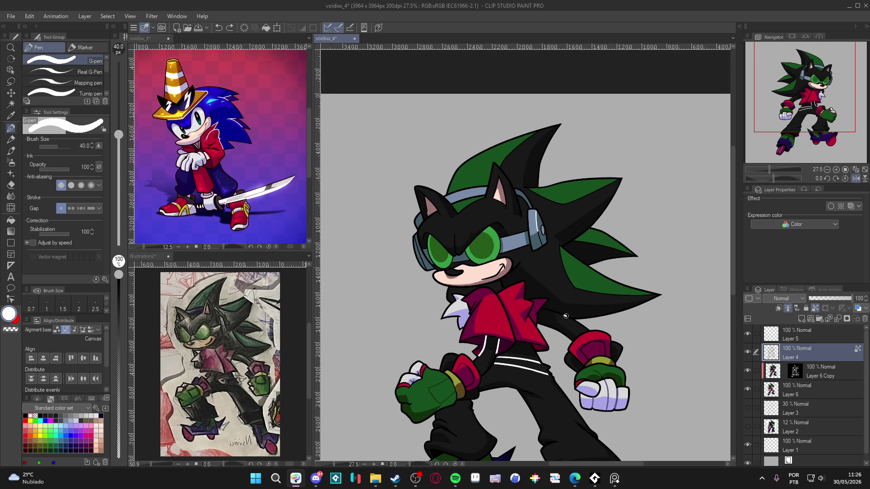
left_click_drag(569, 317, 544, 309)
Reduce the brush size to 20 and add a white highlight on the purple shoe.
scroll(571, 335, "down", 1)
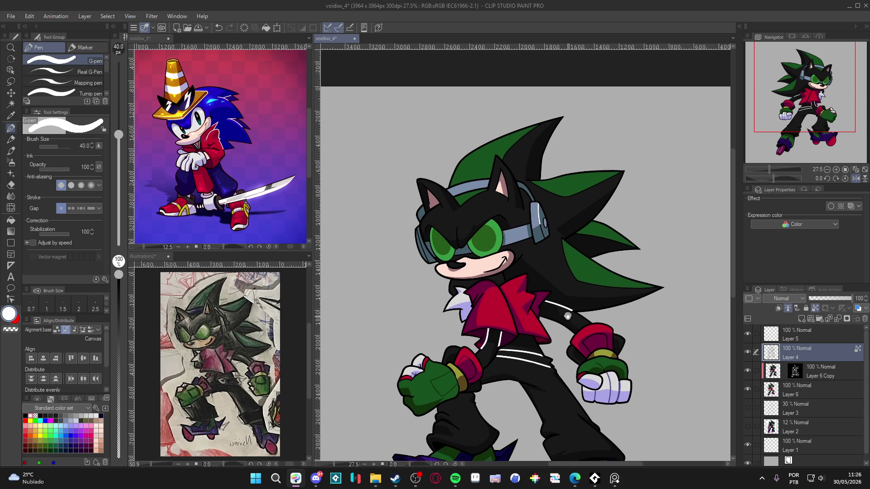
scroll(584, 298, "down", 1)
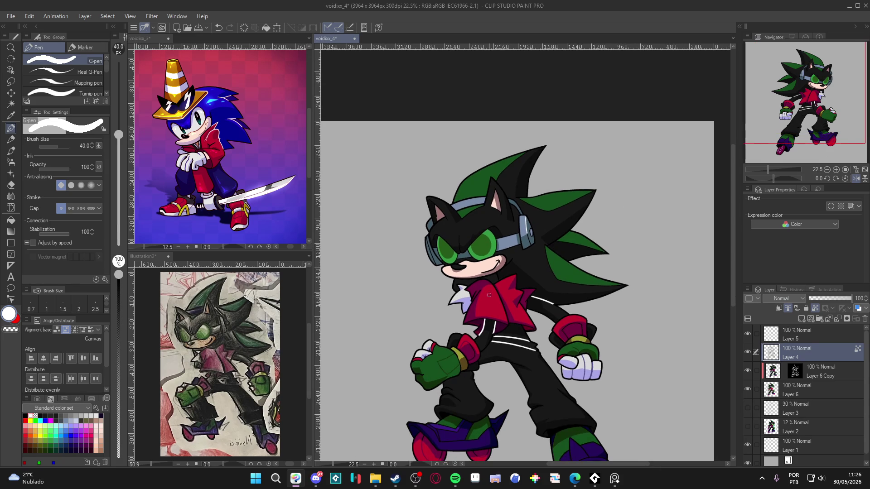
scroll(425, 365, "up", 3)
scroll(411, 420, "up", 2)
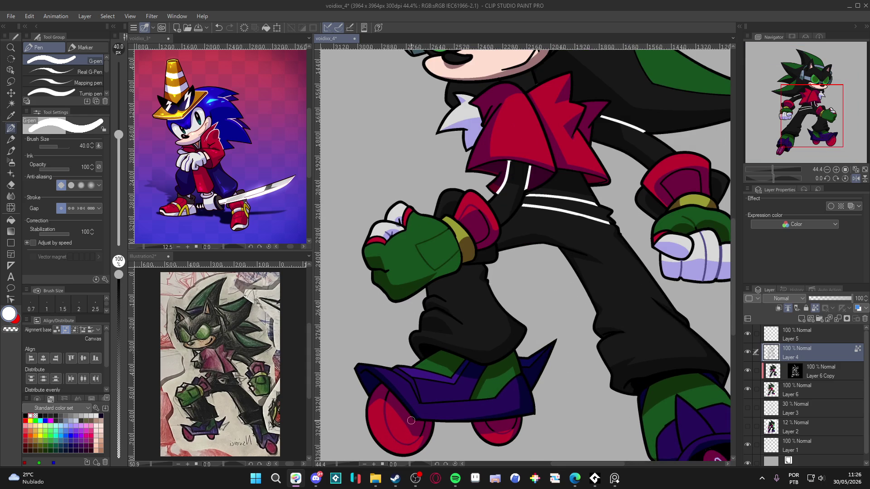
key("bracketleft")
key("bracketleft")
key("bracketleft")
left_click_drag(416, 378, 455, 384)
Switch the colour to black and back to white, then save the drawing.
left_click(460, 379, "alt")
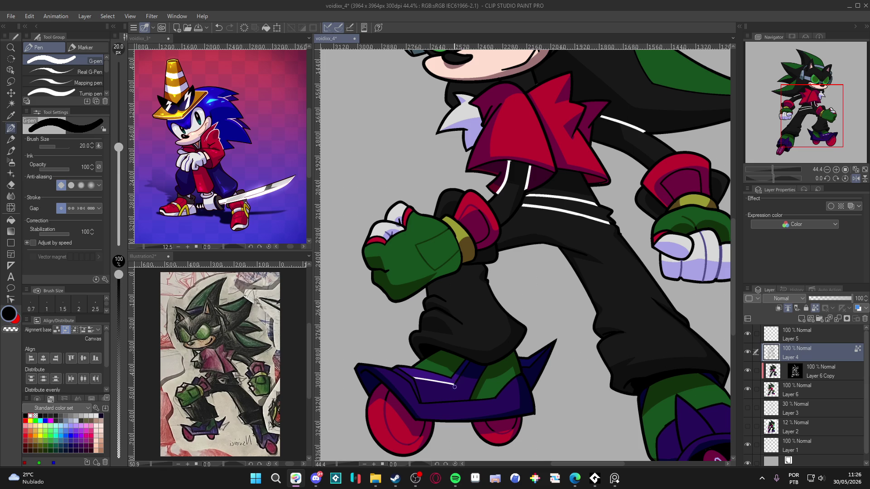
left_click(428, 377, "alt")
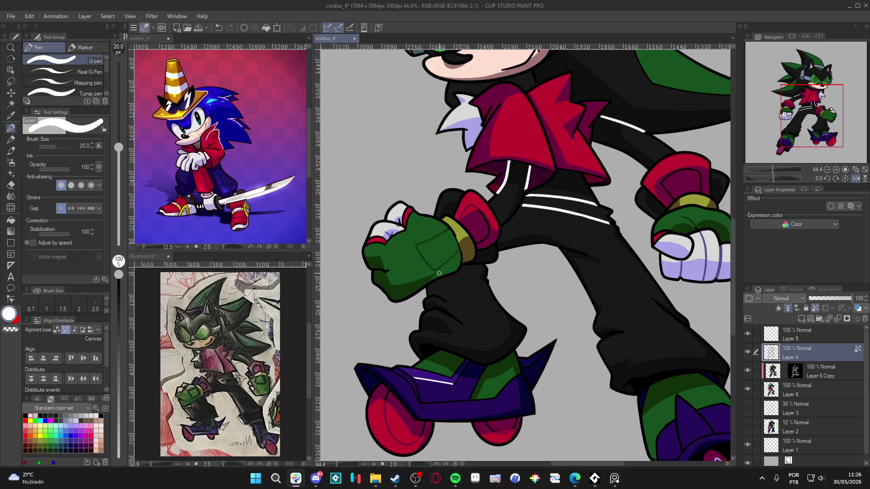
scroll(433, 385, "down", 4)
key("ctrl+s")
scroll(551, 393, "up", 1)
scroll(551, 393, "down", 2)
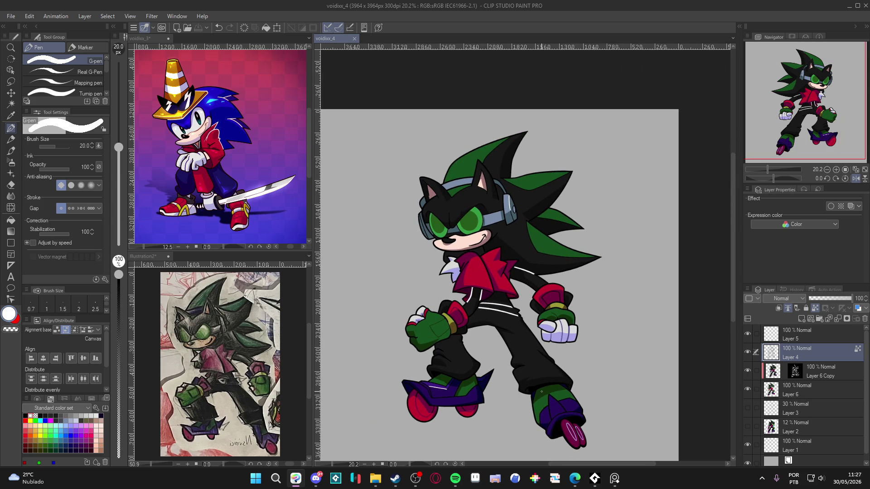
Add a small white highlight on the right skate's green boot and save the drawing.
left_click(550, 396)
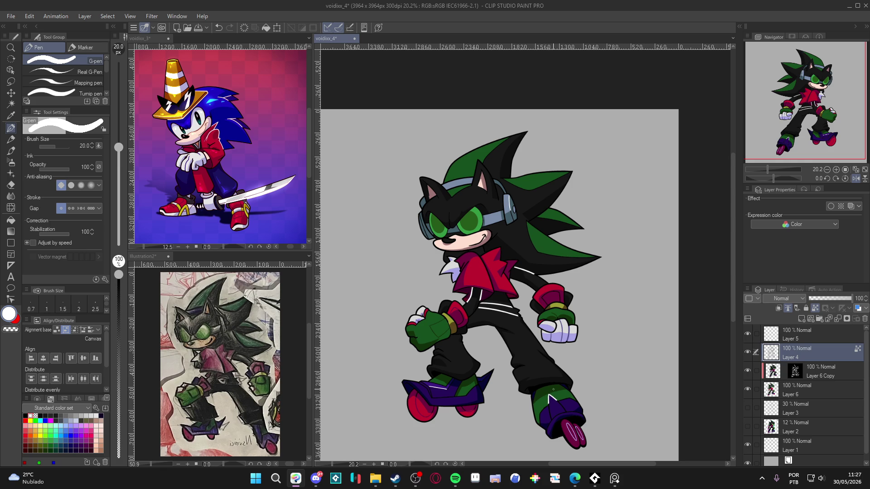
scroll(553, 379, "down", 1)
key("ctrl+s")
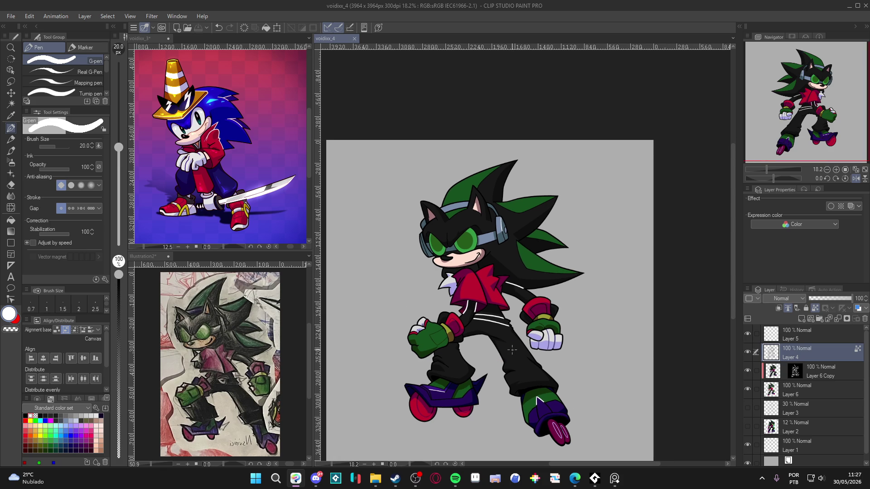
mouse_move(508, 352)
left_mouse_down()
mouse_move(532, 360)
mouse_move(499, 347)
mouse_move(514, 321)
left_mouse_up()
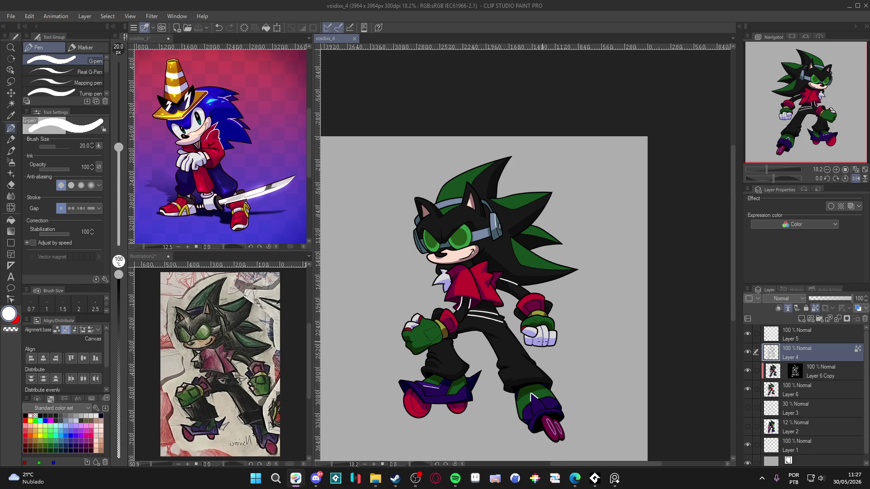
Select Layer 6 and bring up its layer options menu.
scroll(473, 307, "up", 2)
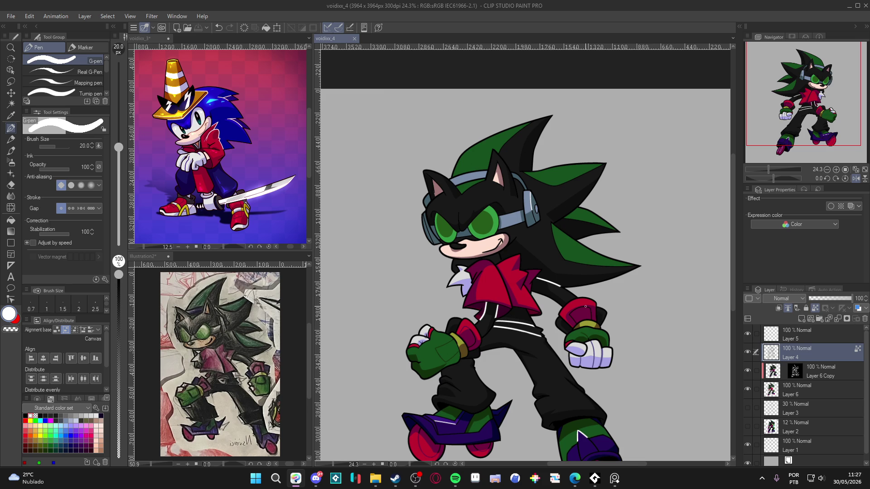
scroll(585, 303, "down", 3)
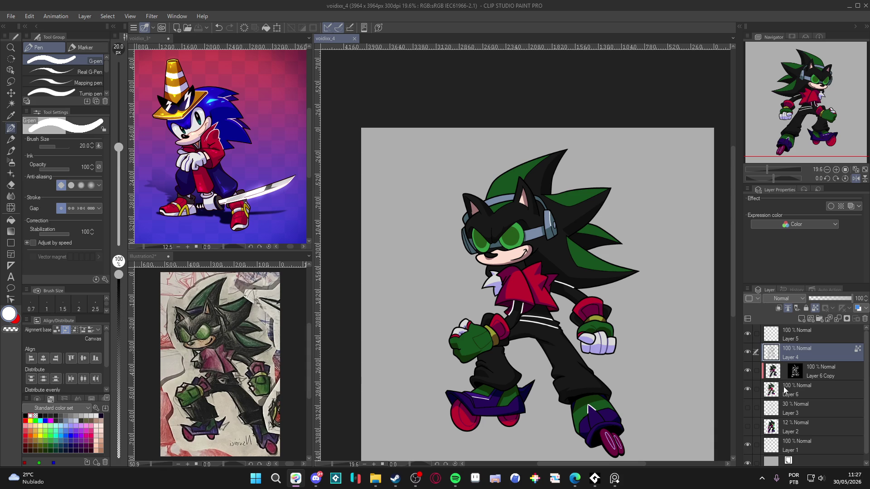
double_click(747, 390)
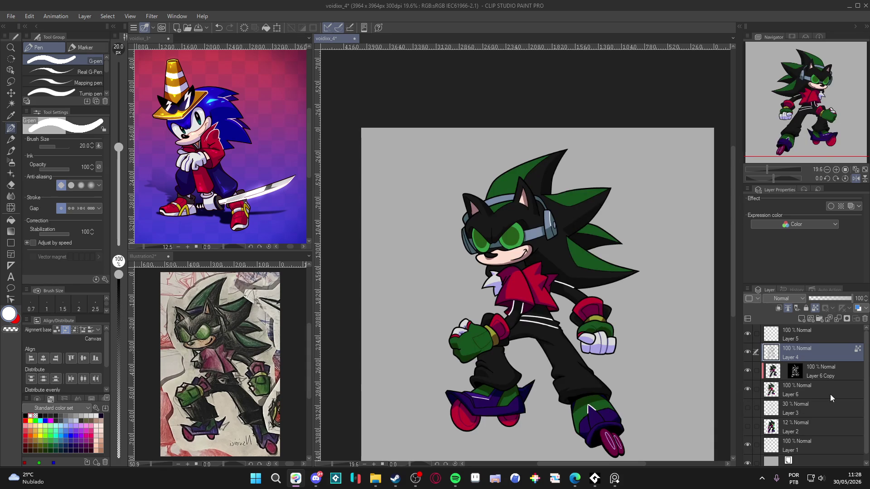
right_click(823, 387)
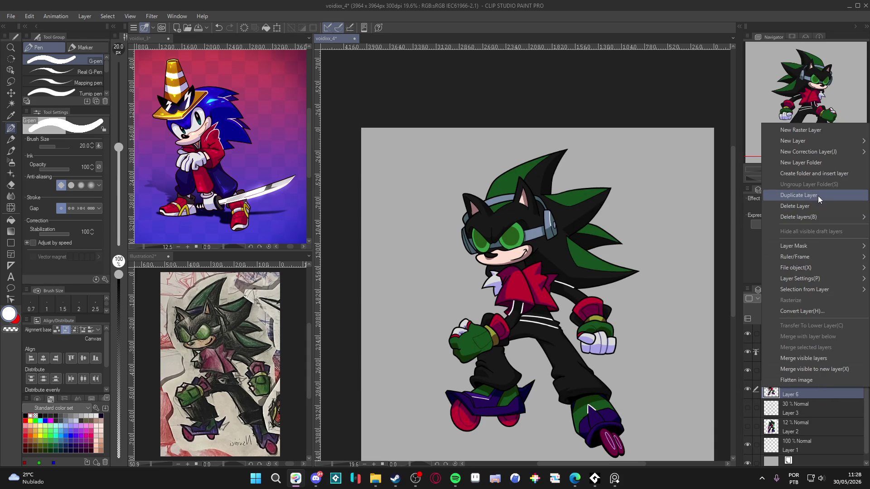
Duplicate Layer 6 above Layer 6 Copy and give the copy a black-filled layer mask.
left_click(818, 196)
left_click_drag(796, 385, 803, 358)
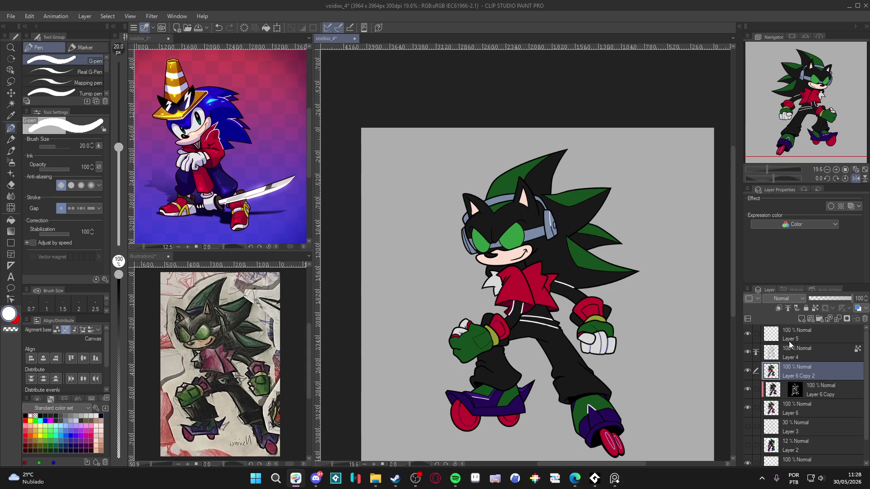
left_click(814, 309)
left_click(846, 318)
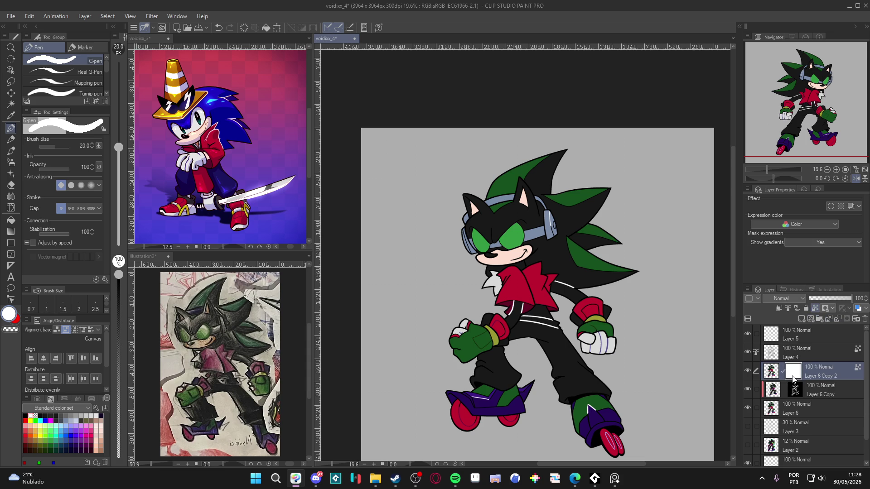
key("ctrl+a")
key("Delete")
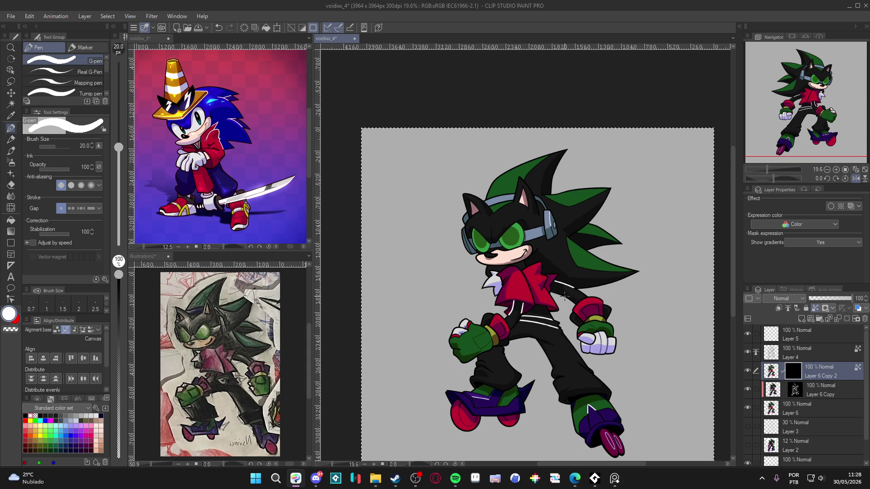
Set Layer 6 Copy 2 to Add (Glow) blending at 44% opacity and zoom in.
left_click(781, 299)
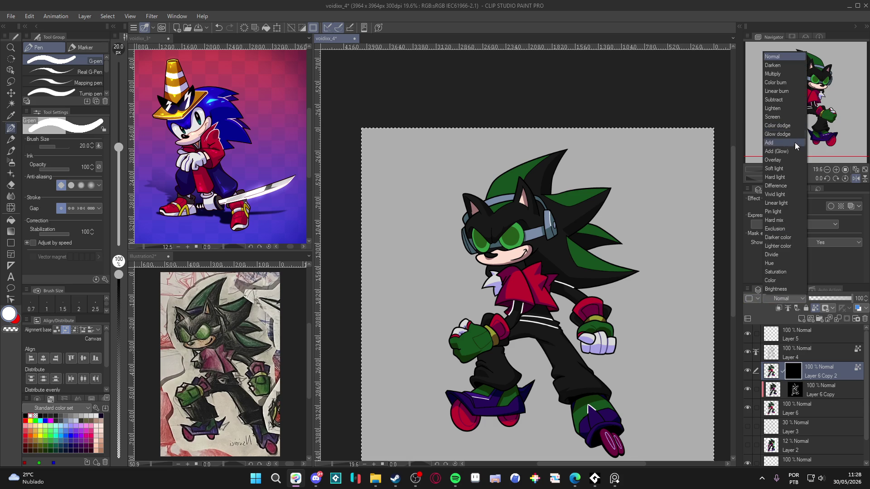
left_click(784, 151)
left_click(828, 299)
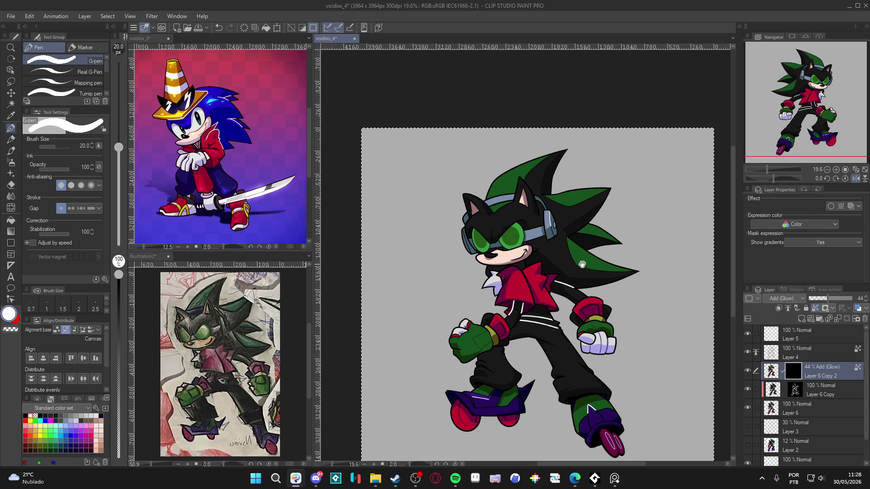
scroll(550, 256, "up", 1)
scroll(548, 258, "up", 1)
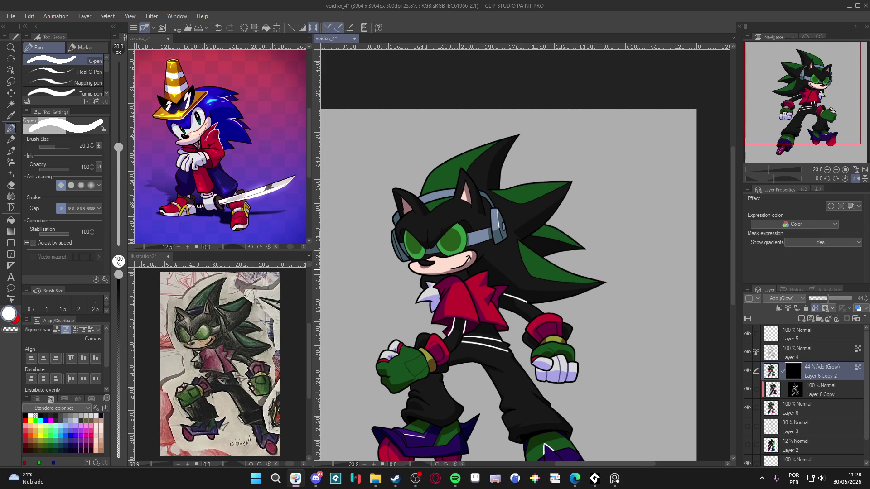
Set the brush to 30, clear the selection, and raise the glow layer to 81% opacity.
key("bracketright")
key("bracketright")
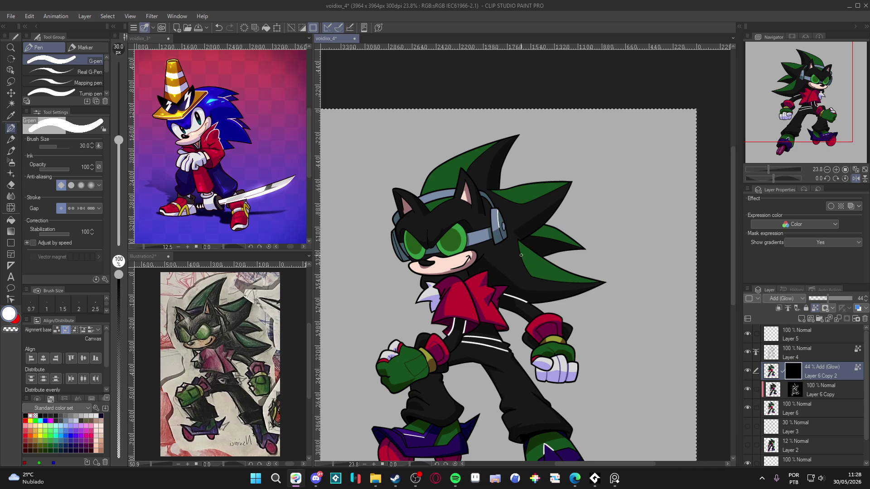
key("ctrl+d")
left_click(842, 298)
Paint a bright green glow line down a hair spike, erase its excess, and rotate the view.
left_click_drag(517, 254, 555, 277)
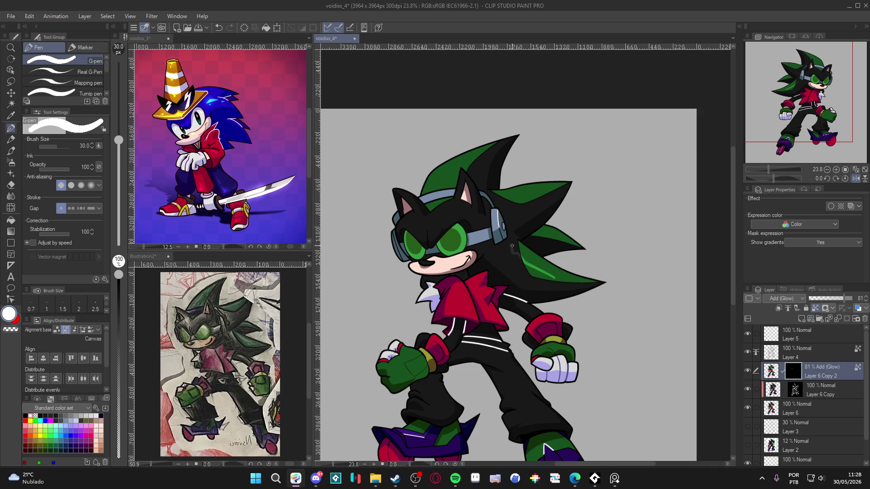
left_click_drag(515, 246, 560, 279)
key("c")
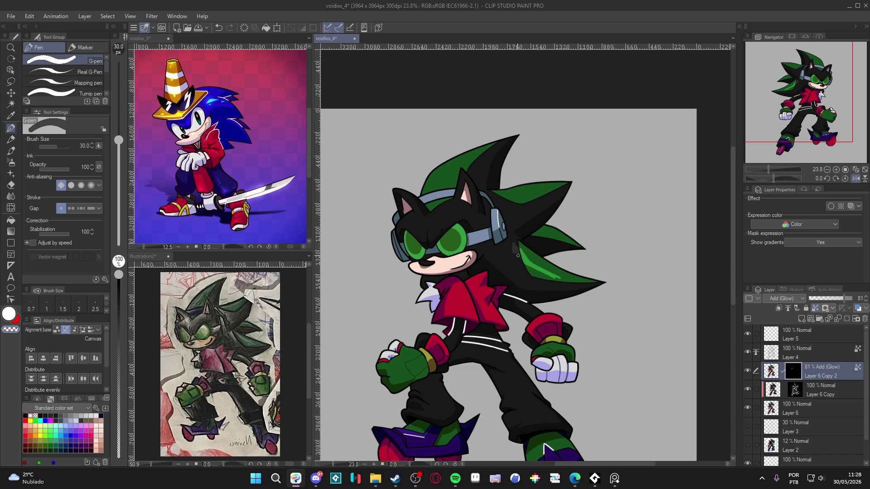
mouse_move(539, 272)
left_mouse_down()
mouse_move(561, 279)
mouse_move(554, 274)
left_mouse_up()
left_click_drag(519, 196, 490, 202)
Paint light green highlights down the central hair spike and trim its top.
key("c")
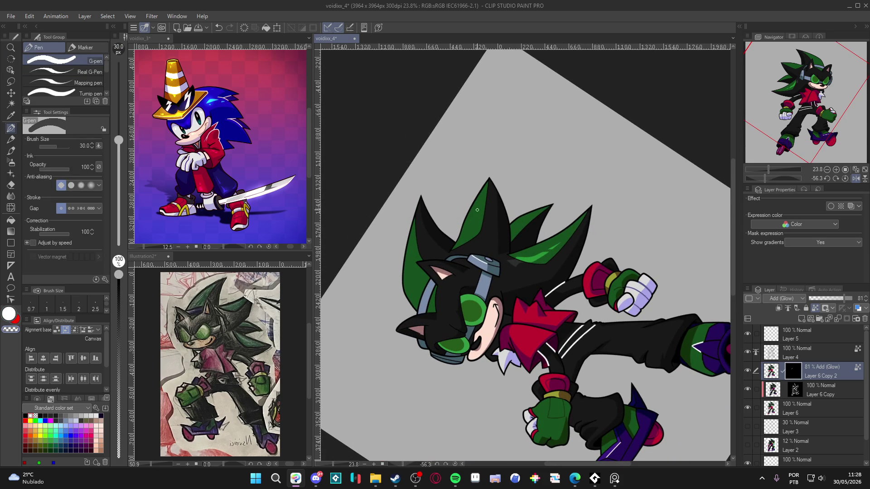
key("c")
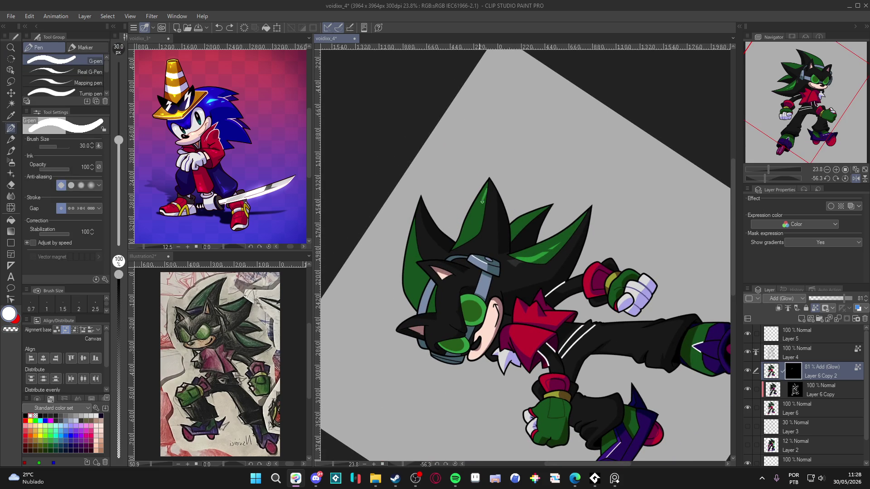
left_click_drag(474, 215, 472, 236)
left_click_drag(479, 221, 469, 247)
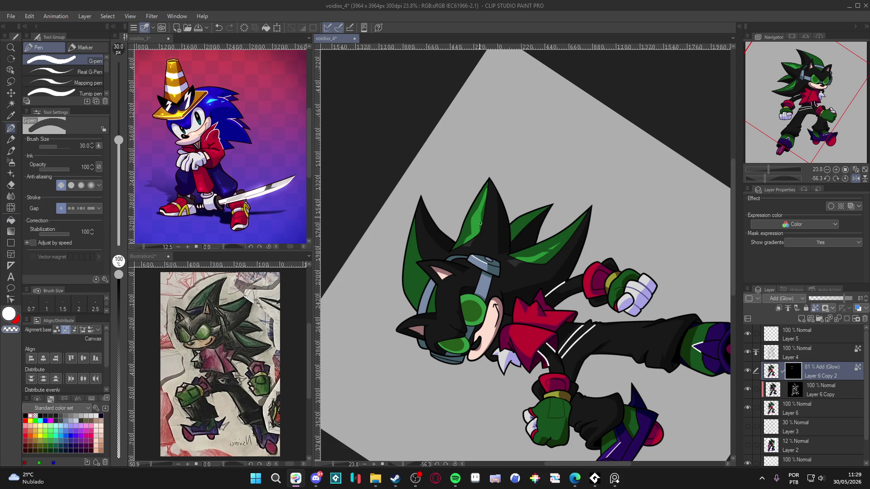
left_click_drag(480, 215, 485, 202)
left_click_drag(496, 198, 478, 245)
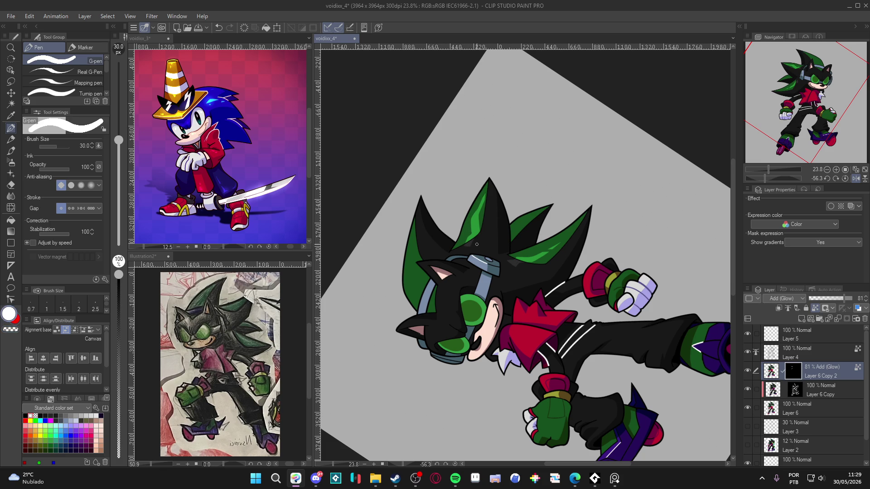
Try a glow stroke on the left spike, erase it, and rotate the view back upright.
key("c")
key("c")
mouse_move(409, 245)
left_mouse_down()
mouse_move(414, 297)
mouse_move(422, 287)
mouse_move(414, 275)
left_mouse_up()
key("c")
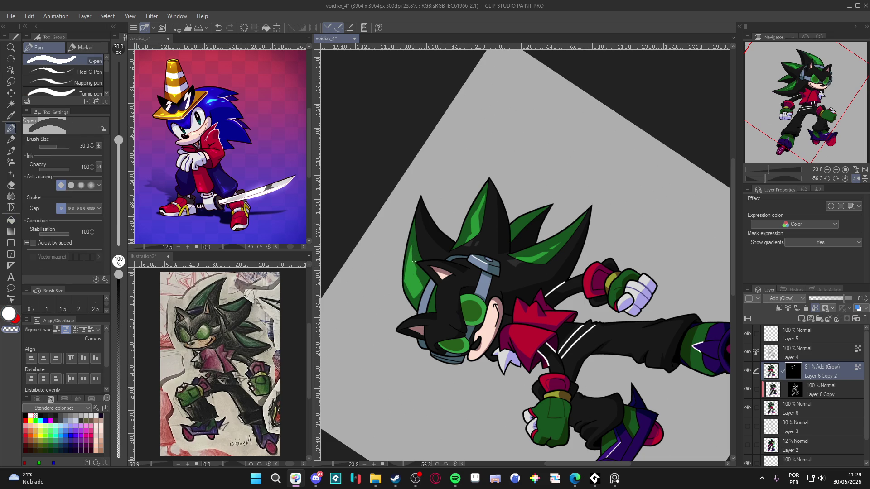
mouse_move(416, 274)
left_mouse_down()
mouse_move(415, 301)
mouse_move(405, 278)
mouse_move(415, 243)
mouse_move(410, 249)
left_mouse_up()
mouse_move(560, 267)
left_mouse_down()
mouse_move(589, 317)
mouse_move(524, 368)
mouse_move(621, 358)
left_mouse_up()
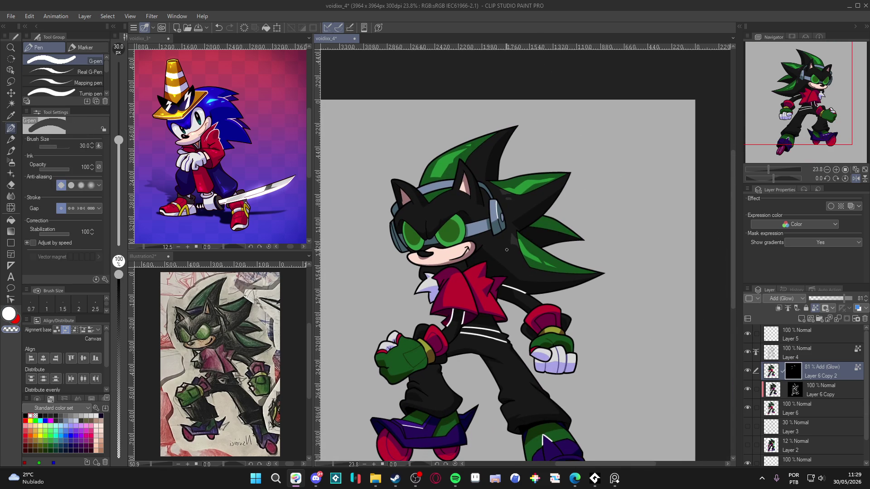
Reset the view rotation, then try two eye highlights at brush size 50 and undo them.
mouse_move(491, 239)
left_mouse_down()
mouse_move(494, 272)
mouse_move(557, 254)
mouse_move(539, 267)
mouse_move(480, 236)
mouse_move(495, 267)
left_mouse_up()
key("w")
key("p")
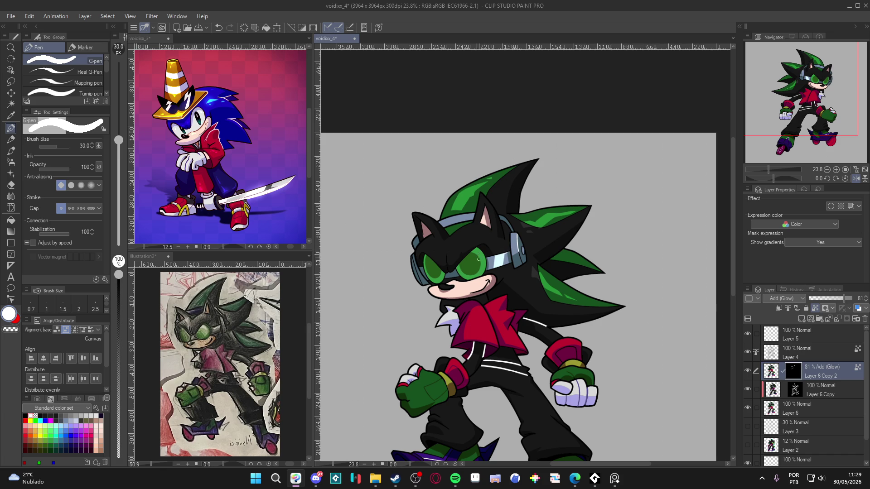
left_click_drag(478, 253, 474, 260)
key("bracketright")
key("bracketright")
left_click_drag(479, 259, 478, 270)
key("ctrl+z")
key("ctrl+z")
Sample the head's dark colour and paint a small glow on the red jacket.
scroll(558, 257, "down", 1)
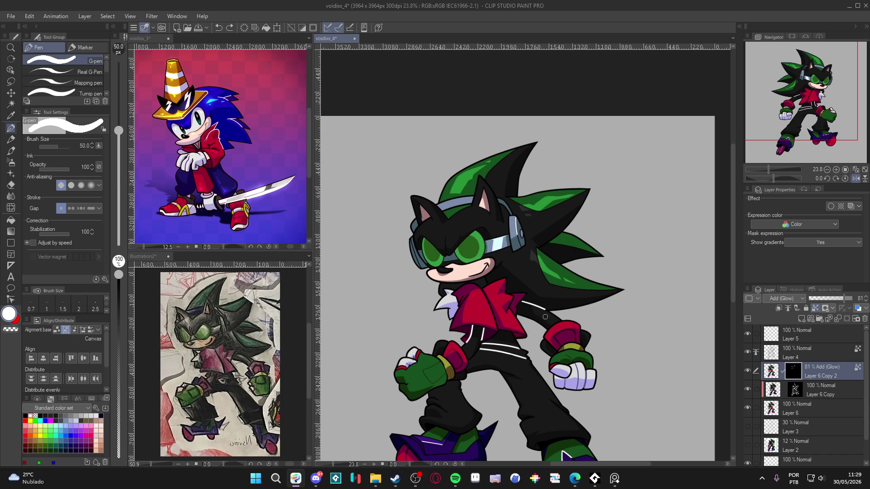
scroll(500, 271, "up", 3)
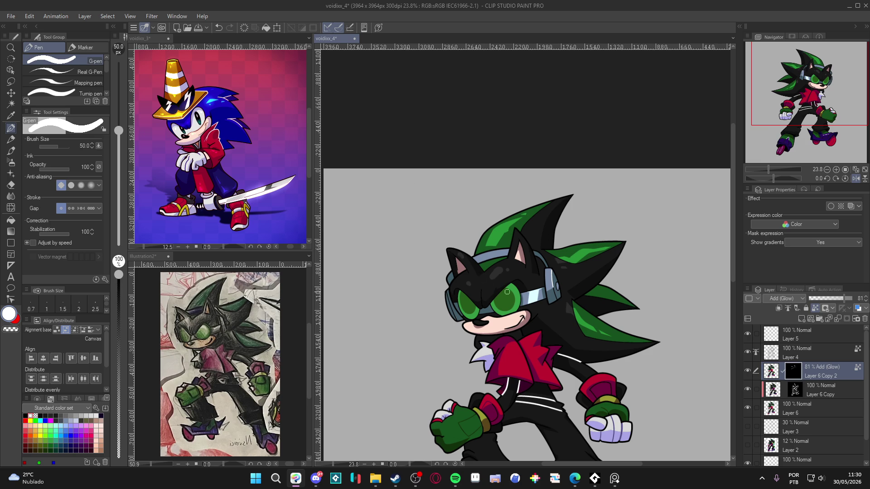
left_click(496, 283, "alt")
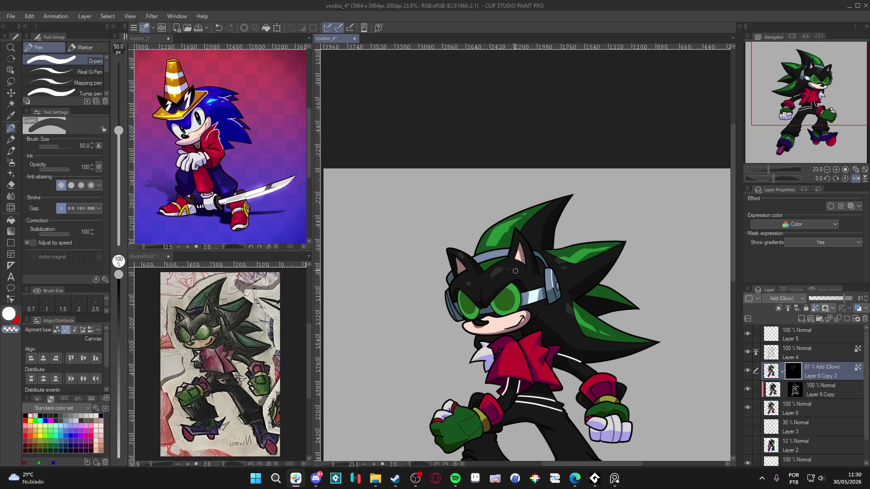
key("x")
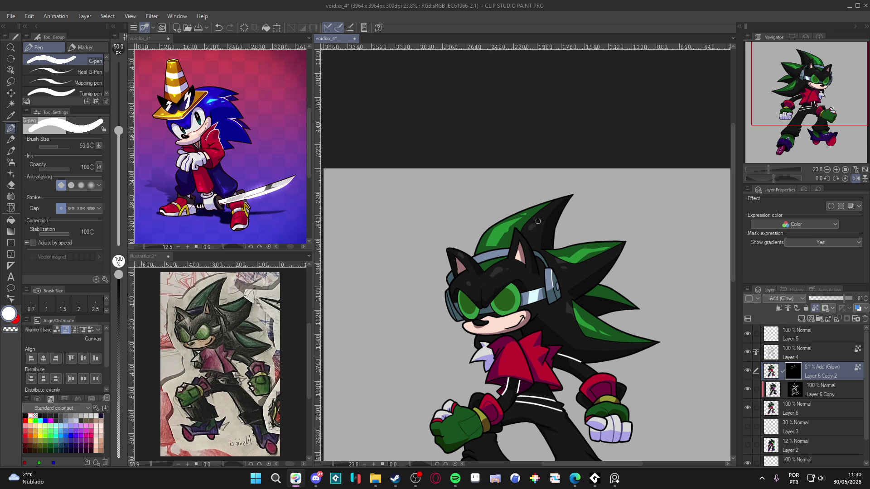
key("x")
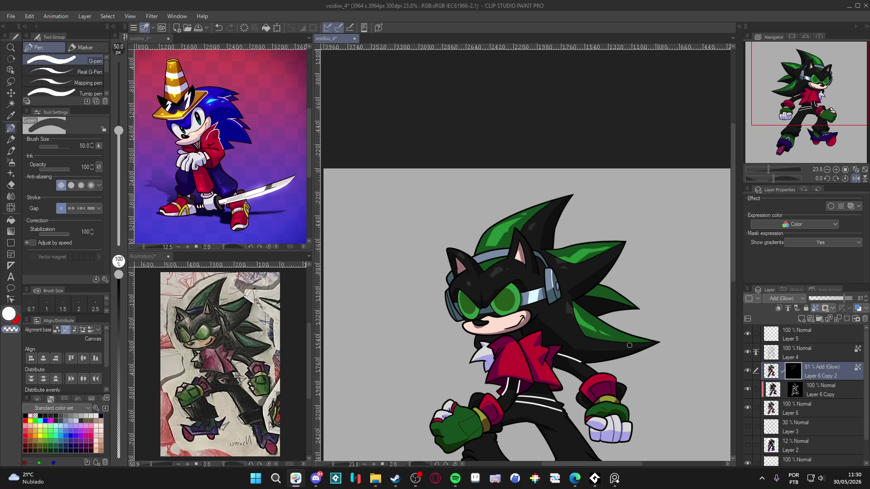
scroll(625, 344, "down", 2)
left_click_drag(523, 306, 521, 313)
Swap between the dark and white colours, toggle transparent erasing, and shift the view left.
key("x")
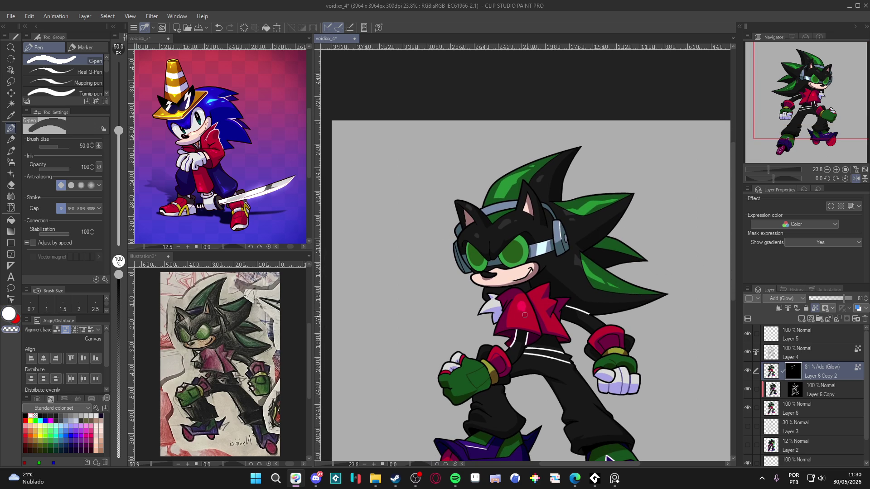
key("x")
key("x")
key("x")
scroll(561, 306, "down", 1)
key("x")
key("x")
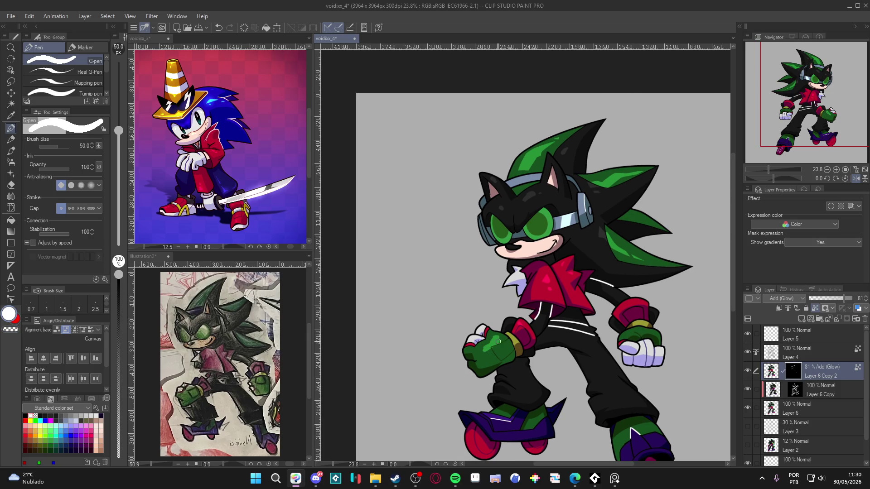
key("x")
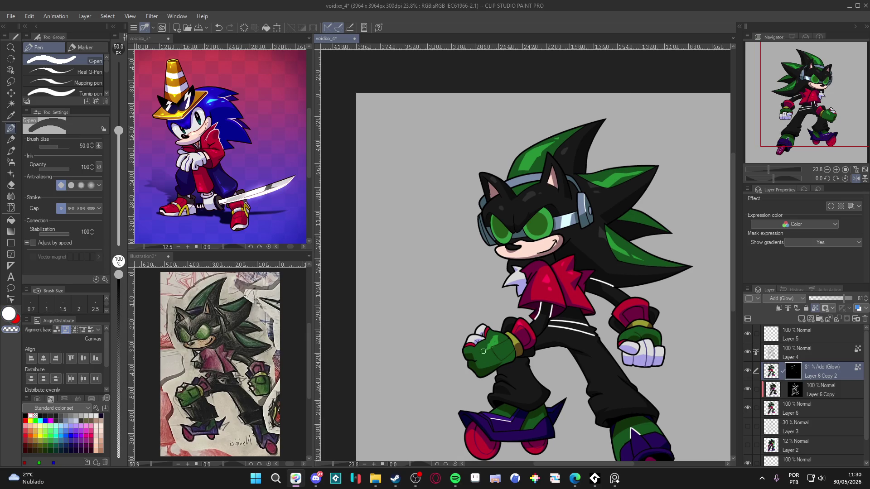
key("x")
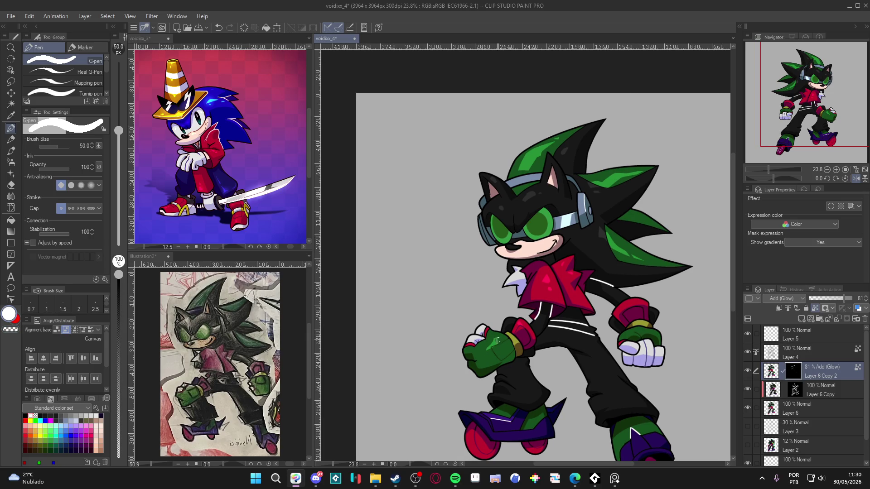
key("c")
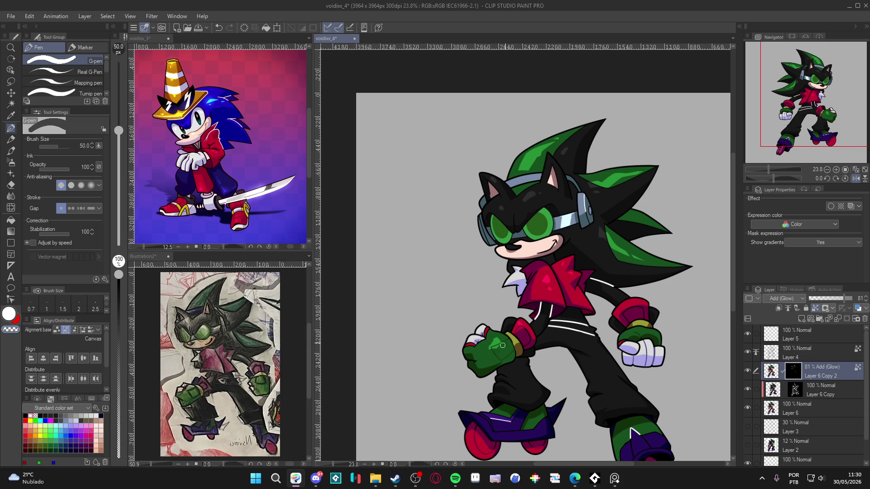
key("c")
key("c")
left_click_drag(643, 350, 612, 356)
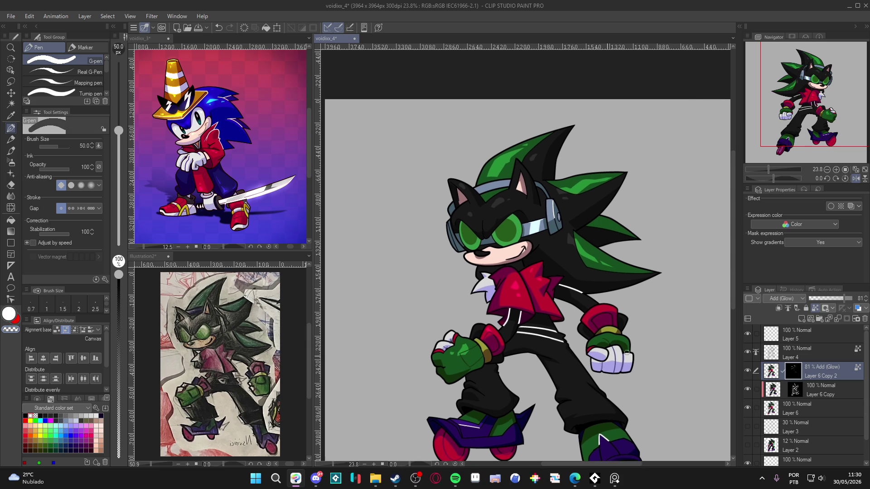
key("c")
key("c")
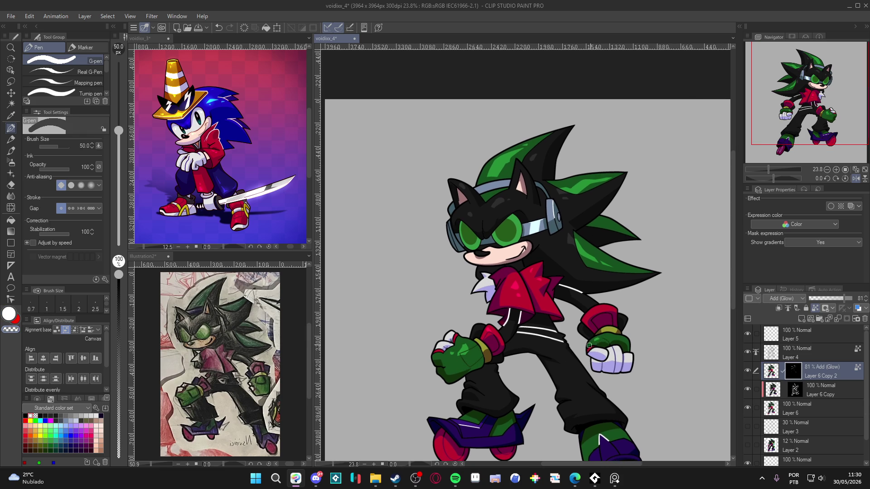
left_click_drag(640, 351, 592, 309)
key("c")
key("c")
key("c")
key("c")
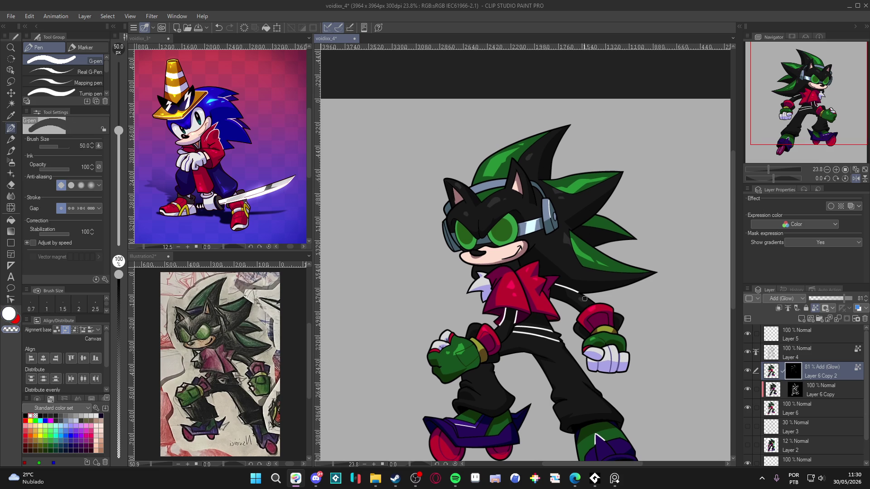
left_click_drag(593, 336, 590, 311)
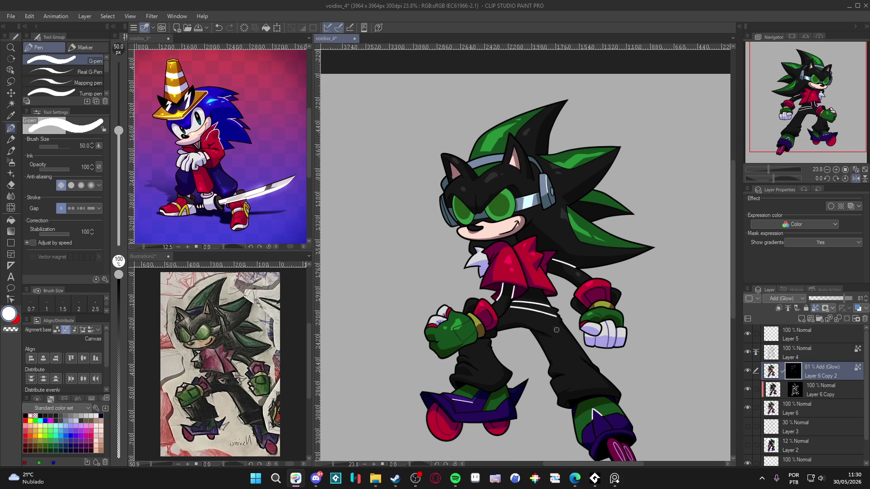
left_click_drag(560, 344, 587, 376)
key("c")
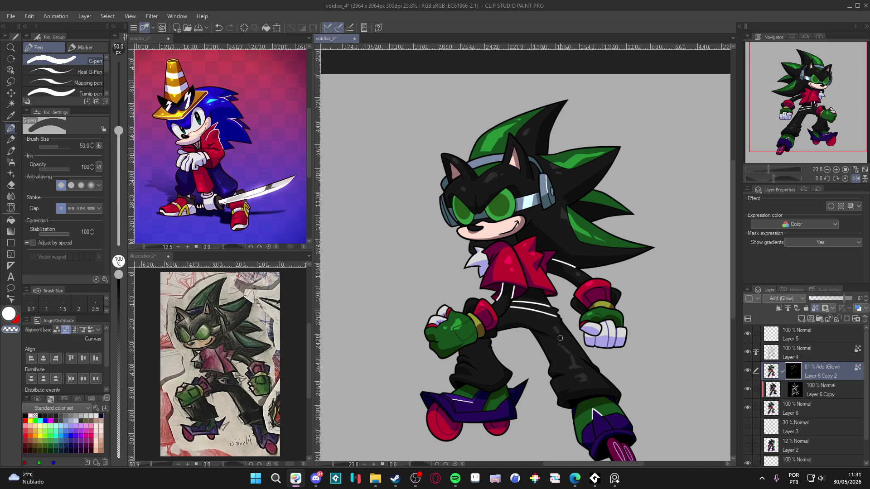
key("c")
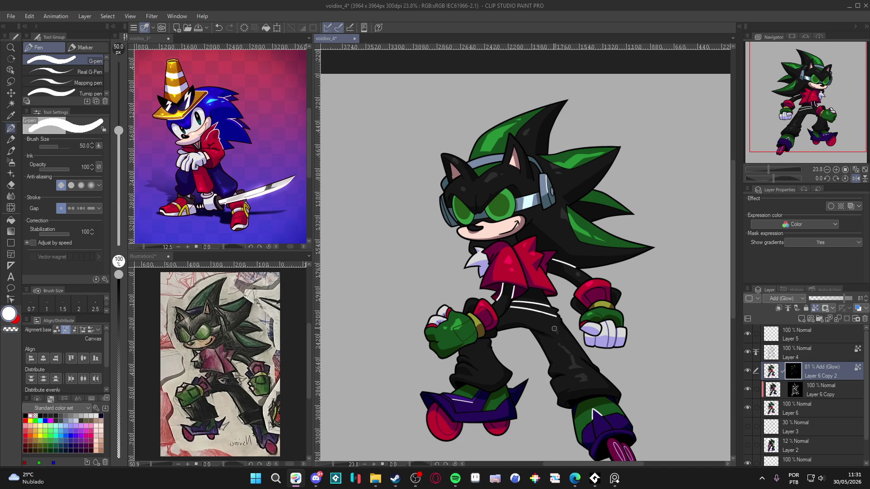
key("c")
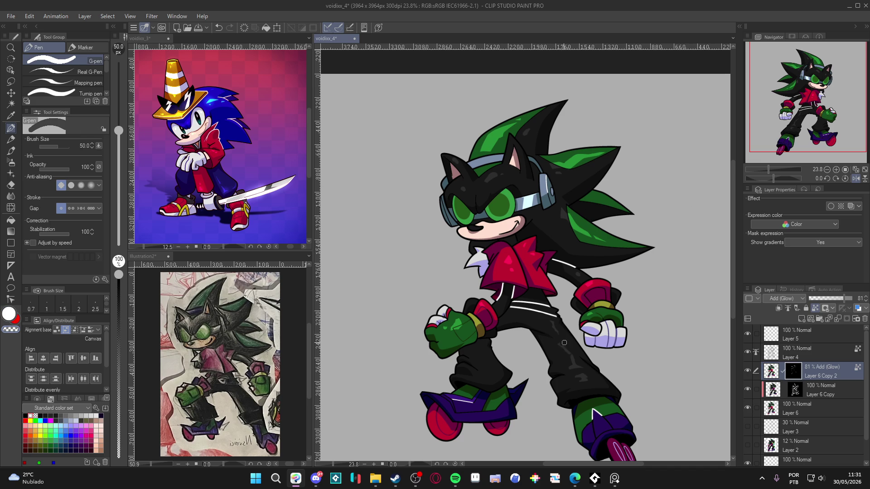
key("c")
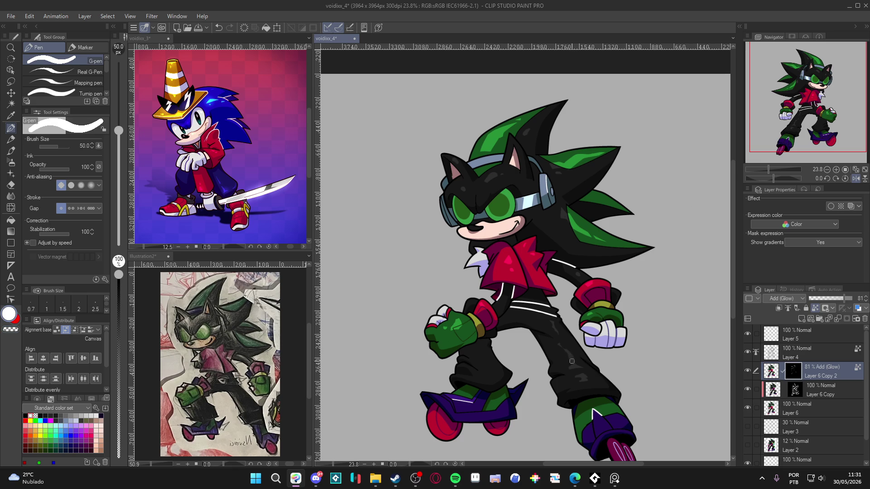
key("c")
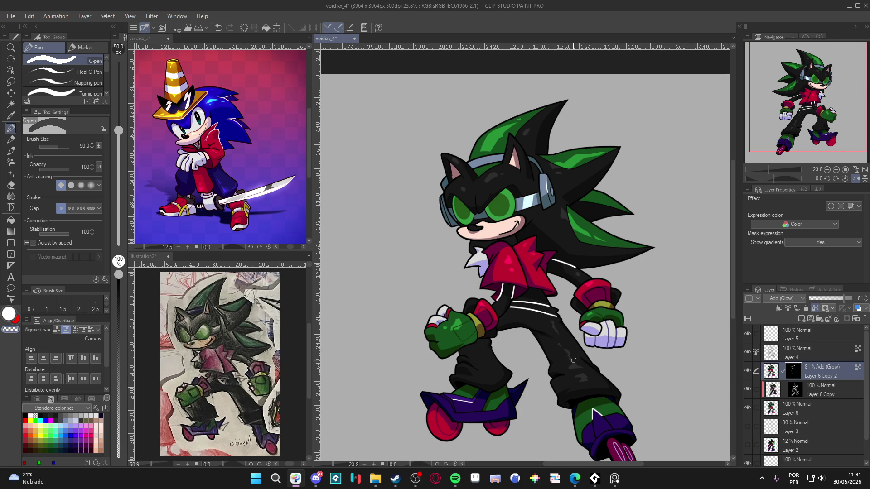
key("c")
key("c")
key("c")
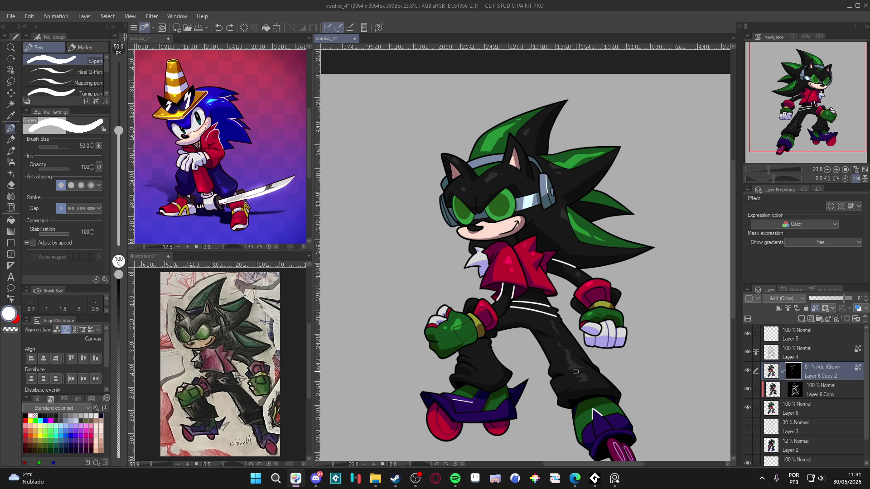
key("c")
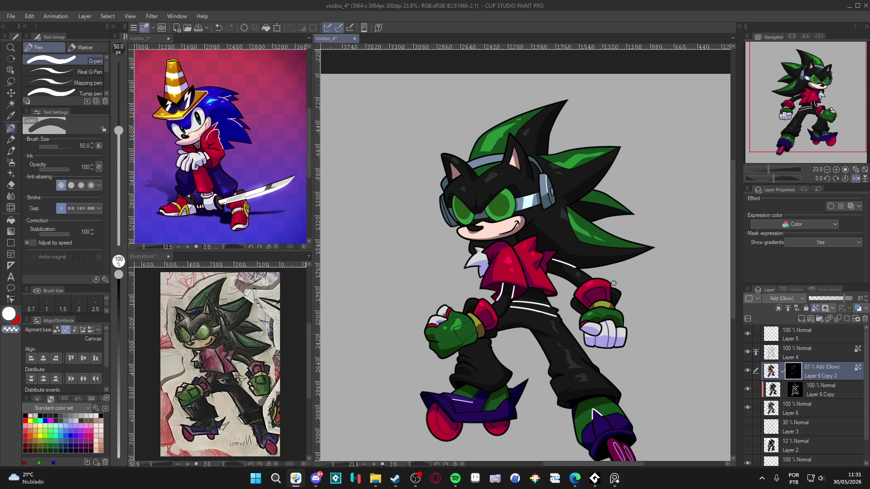
key("c")
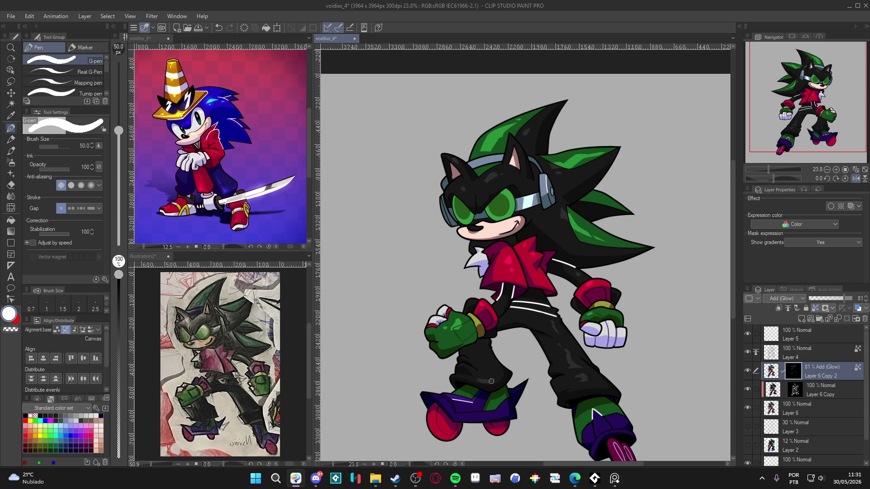
key("c")
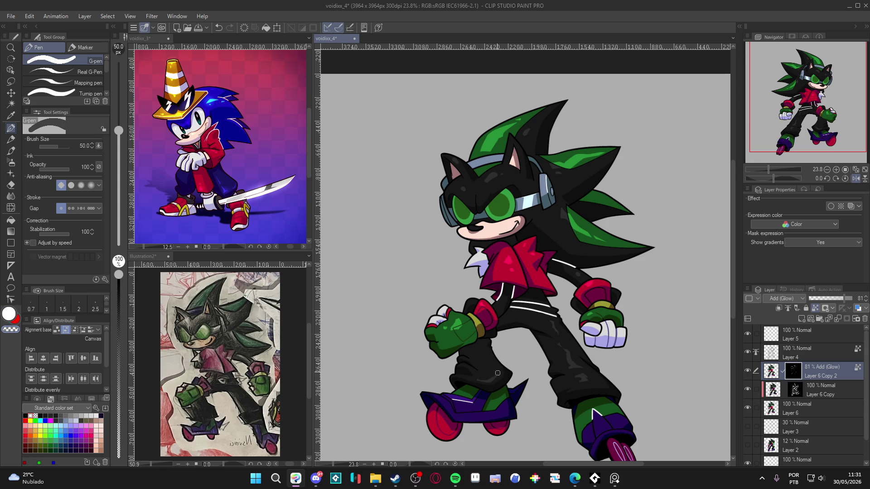
key("c")
key("c")
key("c")
key("c")
key("c")
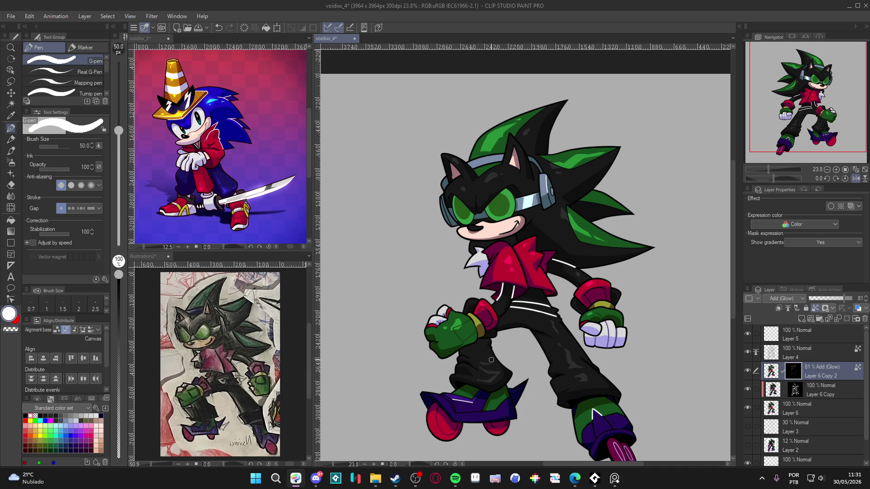
key("c")
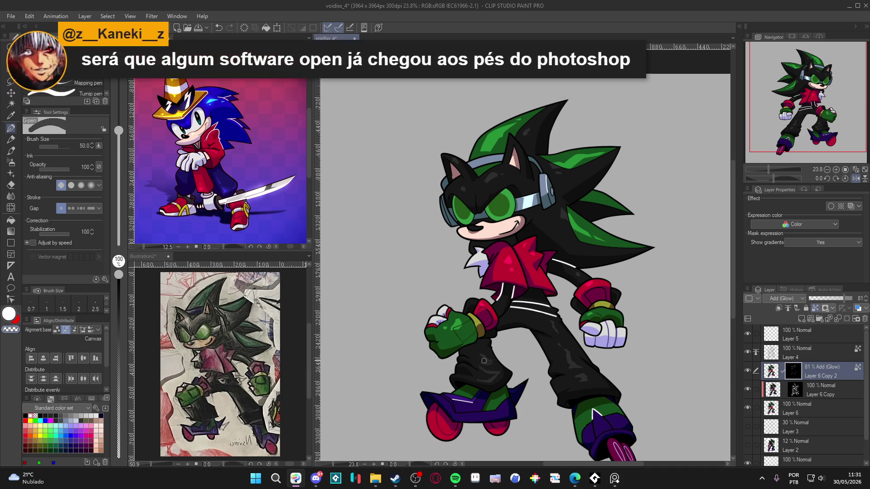
key("c")
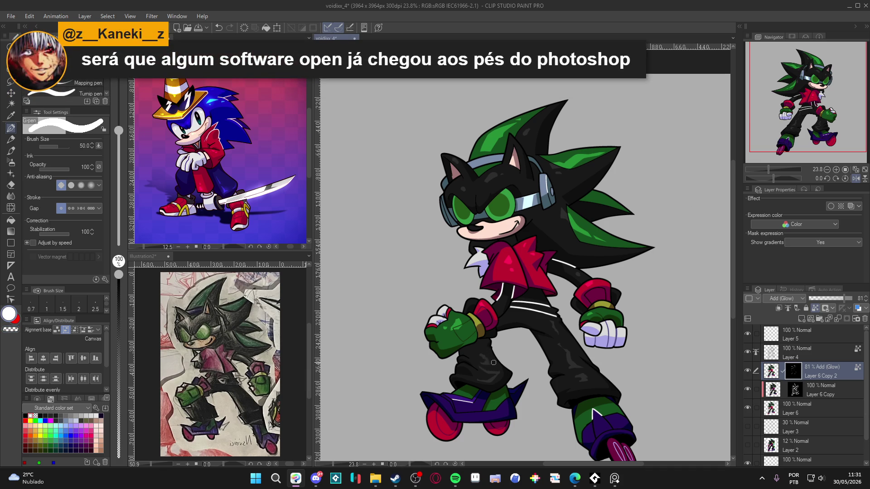
key("c")
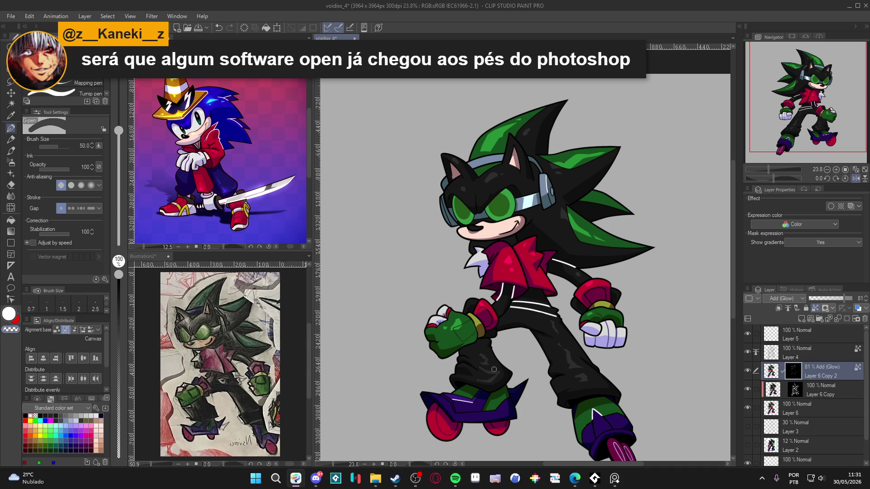
key("c")
key("c")
key("x")
key("x")
key("x")
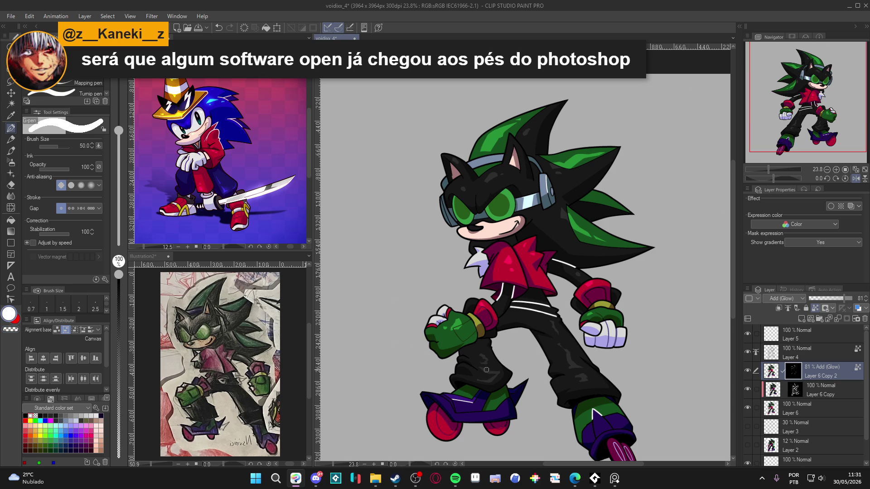
scroll(553, 356, "up", 2)
scroll(553, 356, "down", 2)
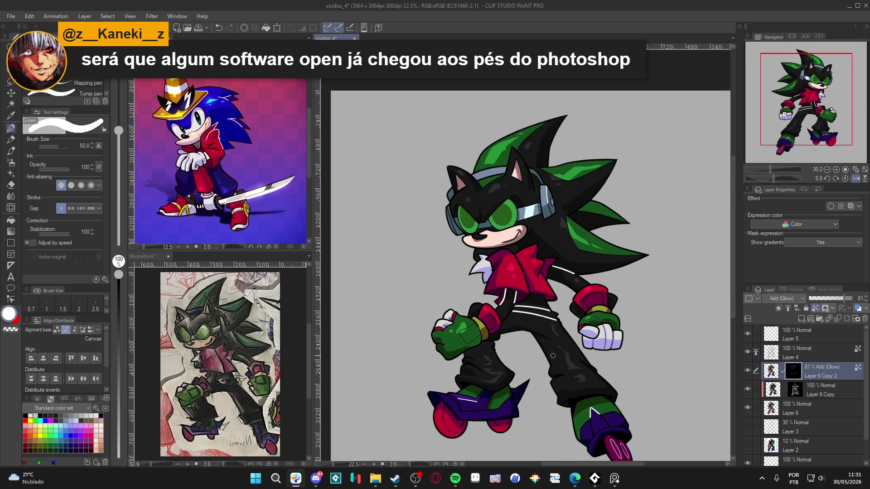
scroll(540, 316, "up", 1)
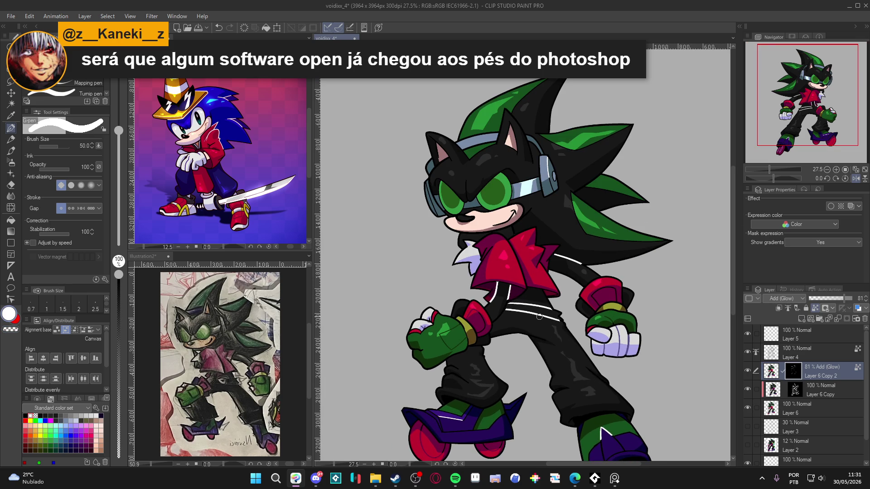
key("x")
key("x")
key("x")
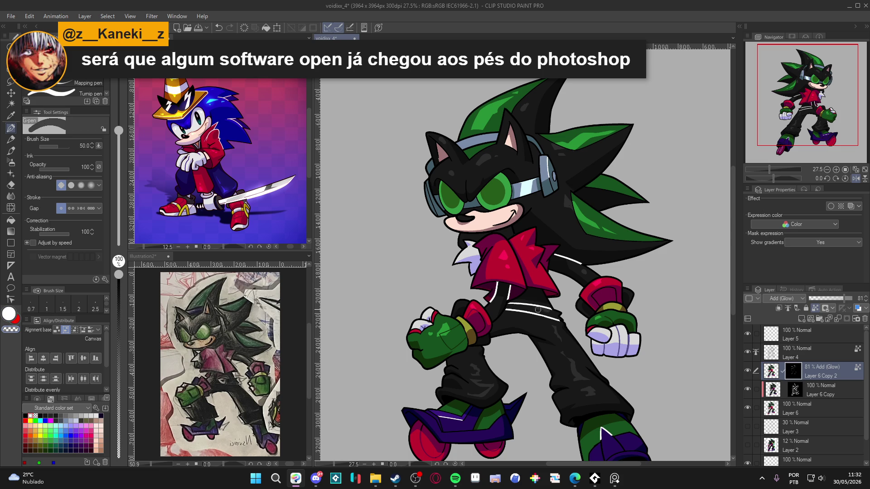
key("x")
key("x")
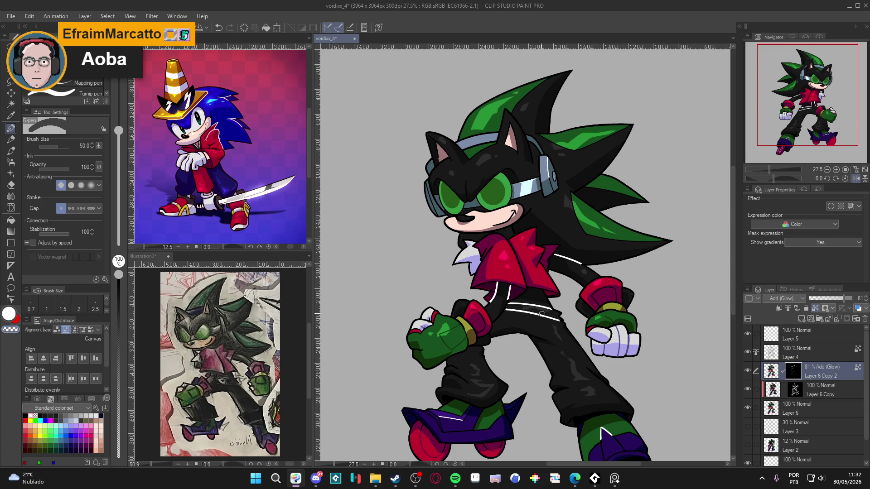
key("x")
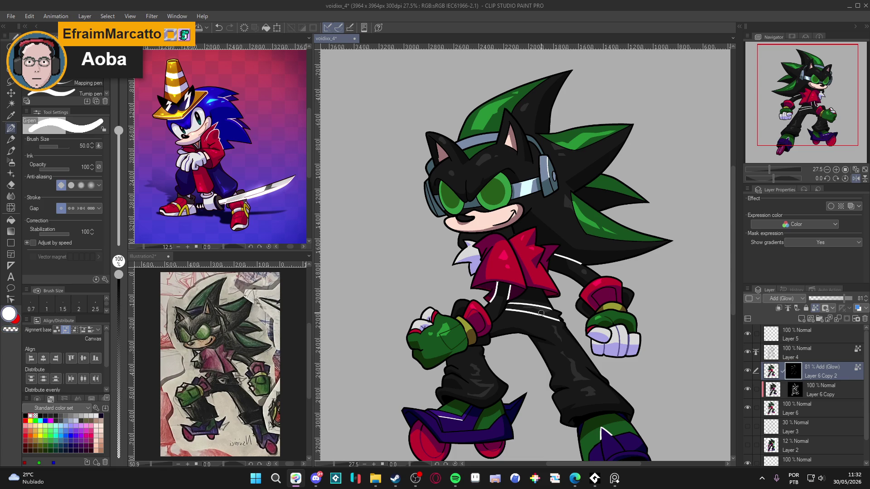
key("x")
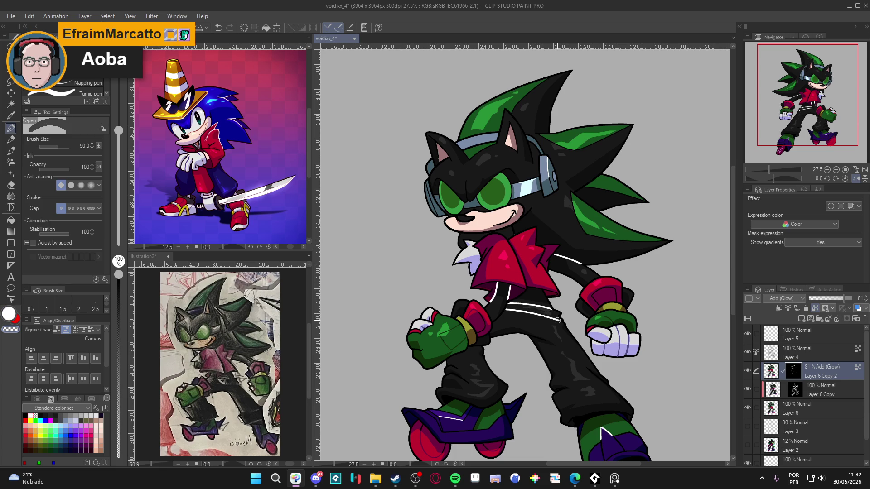
scroll(565, 311, "down", 2)
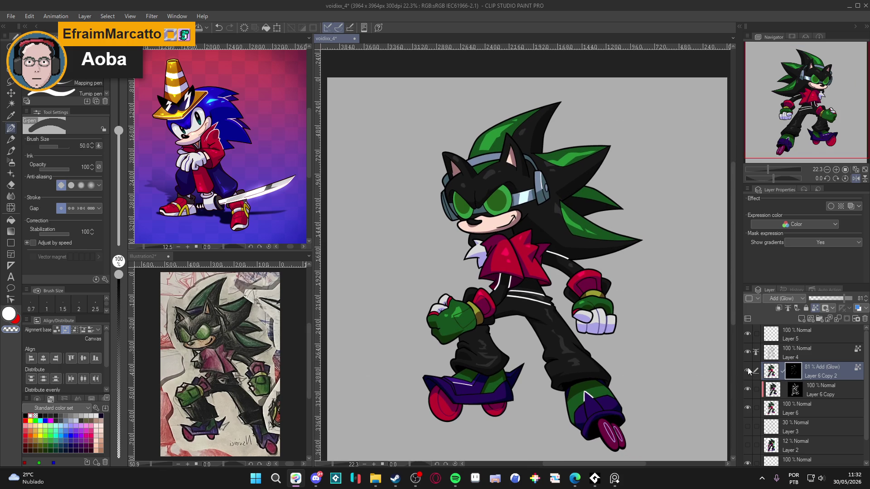
Target Layer 6 Copy 2's pixels instead of its mask, save, and switch to Auto Select.
left_click(770, 370)
mouse_move(507, 298)
left_mouse_down()
mouse_move(517, 281)
mouse_move(507, 292)
left_mouse_up()
key("ctrl+s")
key("w")
Select the character's pants, limiting Auto Select to touching pixels only.
left_click(574, 335)
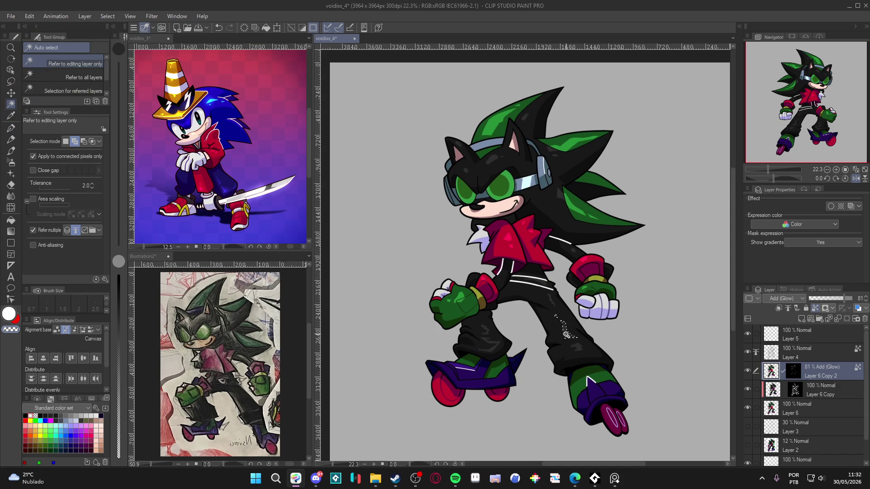
left_click(583, 356)
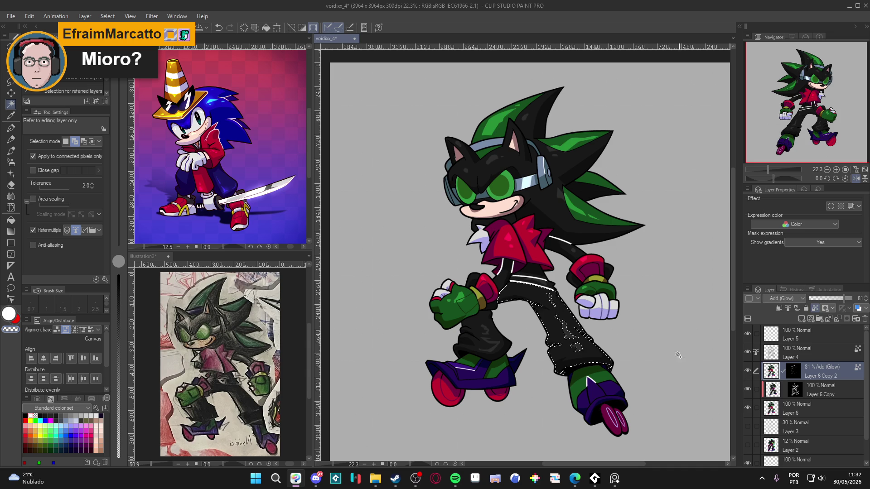
left_click(33, 156)
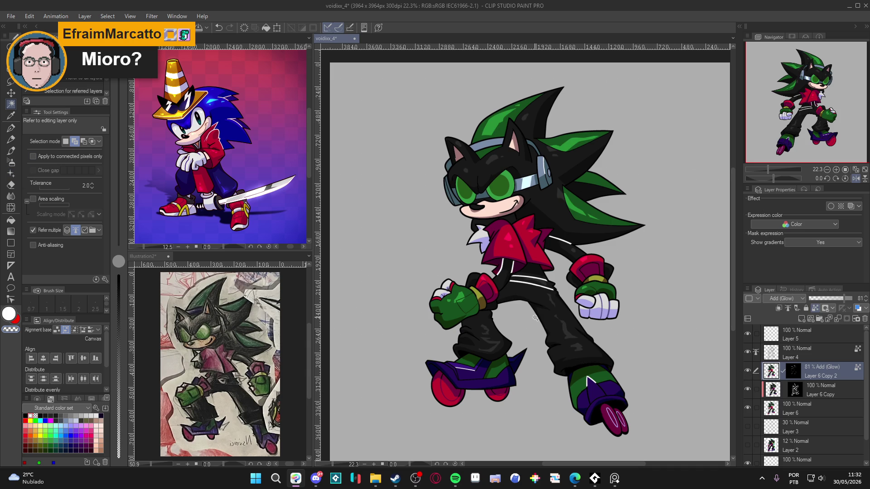
left_click(376, 239)
key("ctrl+d")
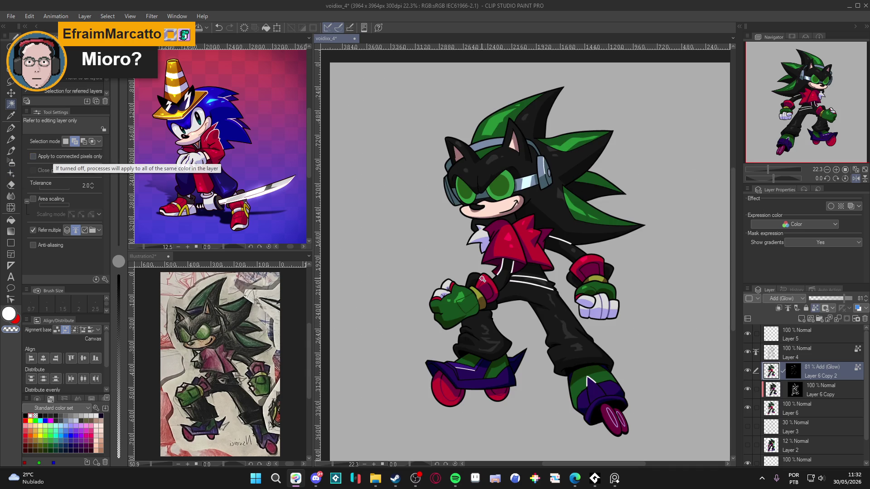
key("ctrl+z")
left_click(33, 156)
left_click(503, 324)
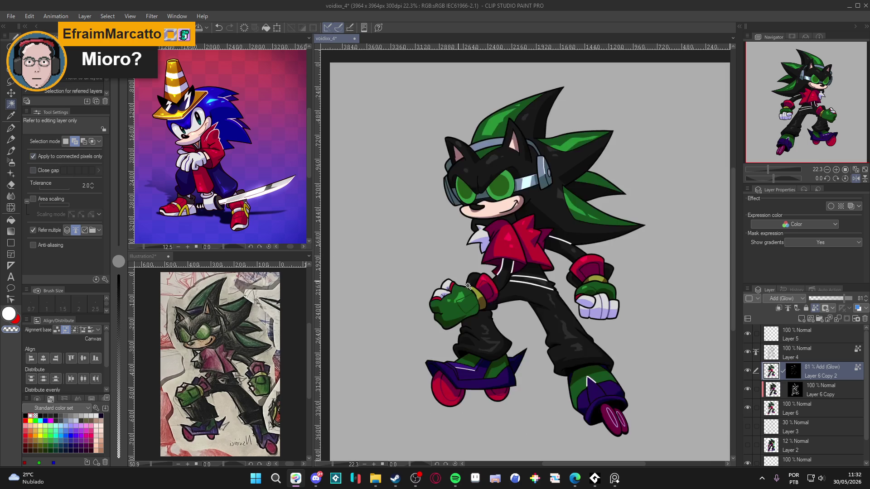
Add the left pant leg and the grey patches and stripes to the selection.
left_click(485, 326)
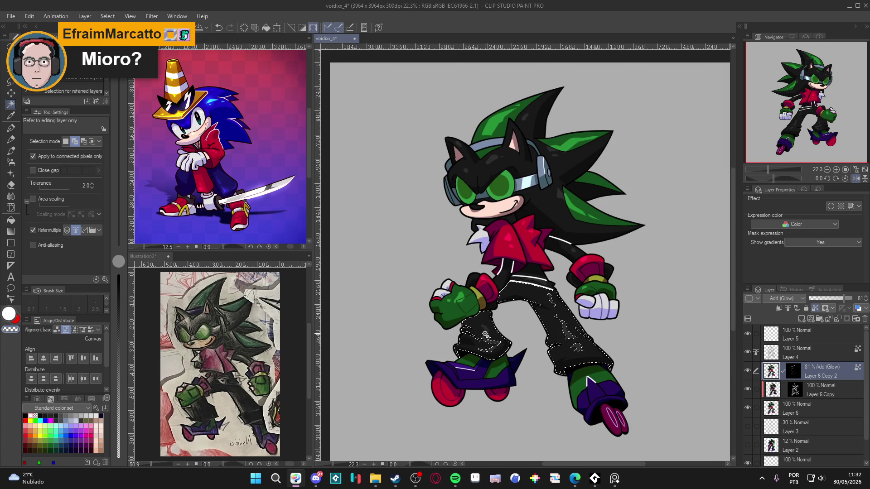
scroll(485, 335, "up", 3)
left_click(647, 356)
left_click(623, 330)
left_click(600, 273)
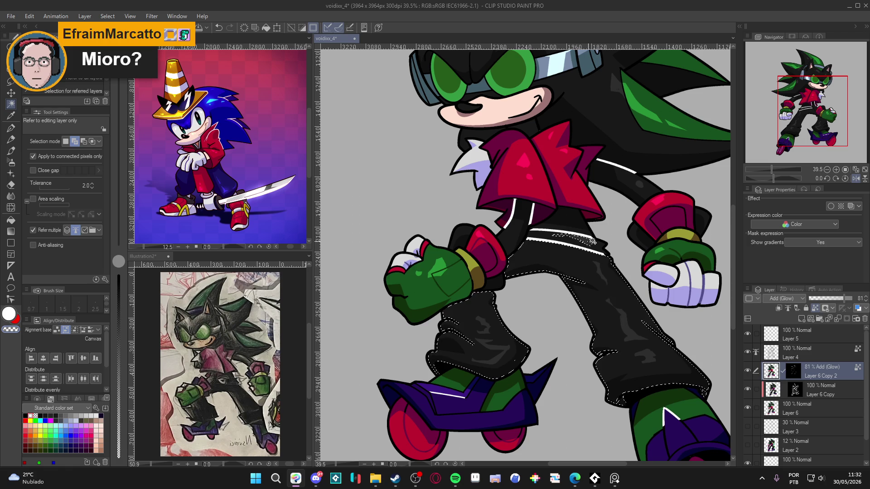
scroll(588, 242, "up", 2)
left_click(592, 244)
left_click(603, 250)
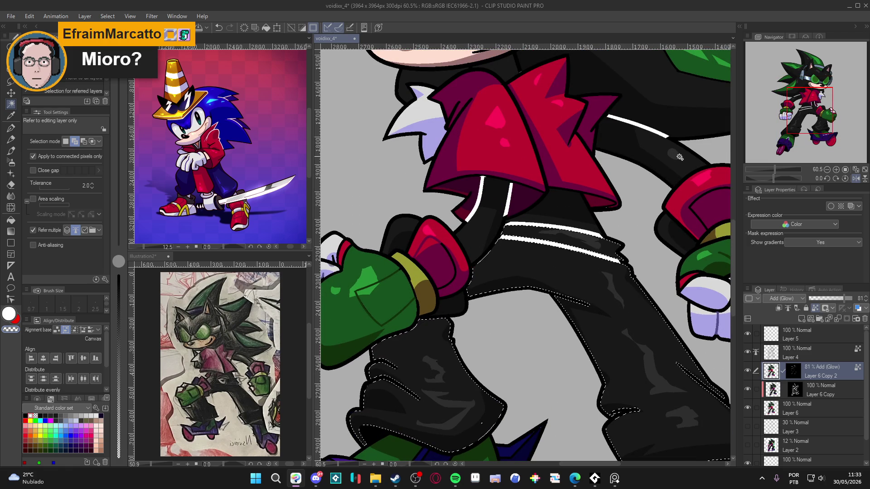
left_click(678, 168)
Add the black head area to the selection and zoom out to the whole figure.
scroll(678, 167, "down", 1)
scroll(589, 190, "up", 3)
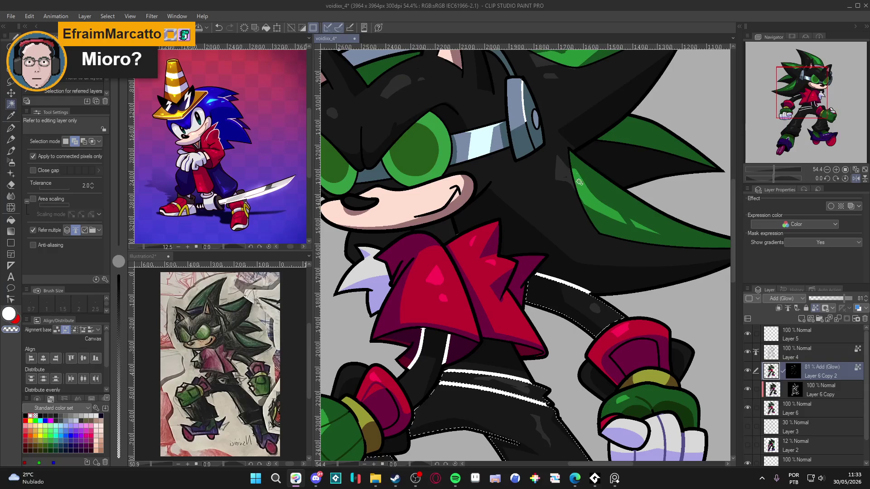
scroll(556, 200, "down", 2)
scroll(418, 126, "up", 4)
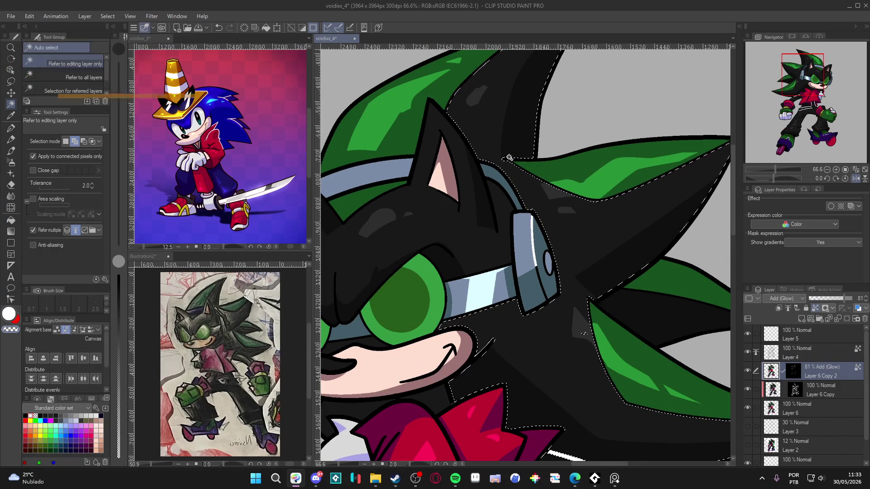
scroll(448, 298, "down", 2)
scroll(448, 298, "up", 2)
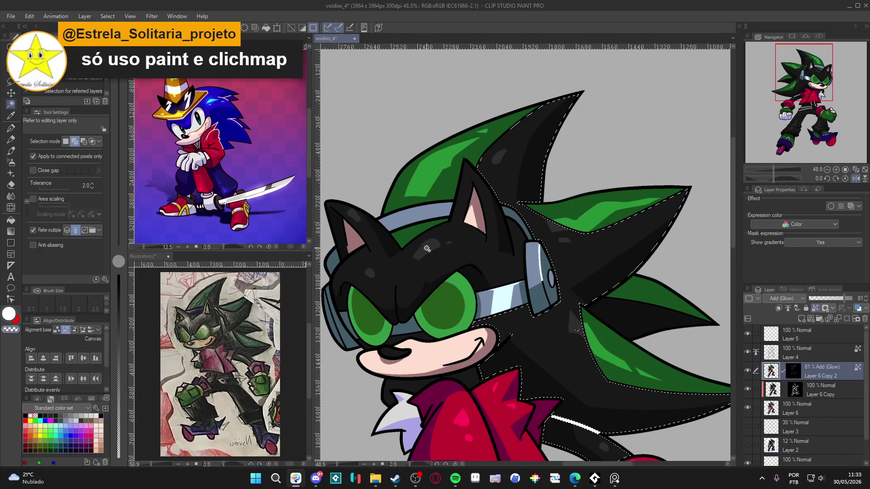
scroll(450, 244, "up", 1)
scroll(450, 244, "up", 1)
left_click(451, 263)
scroll(453, 190, "left", 5)
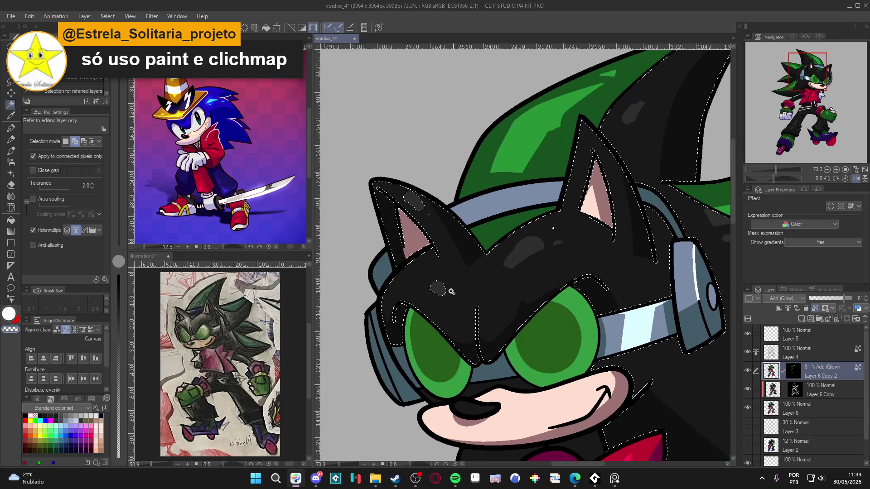
scroll(412, 199, "down", 10)
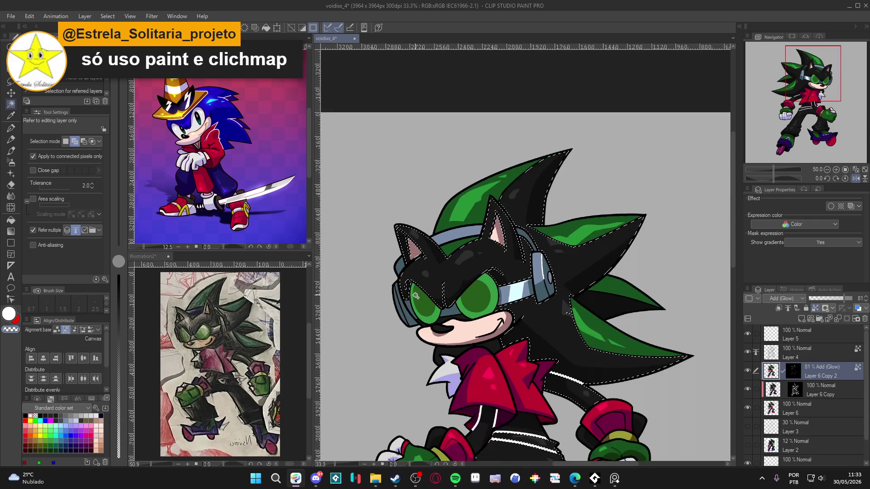
scroll(482, 336, "up", 4)
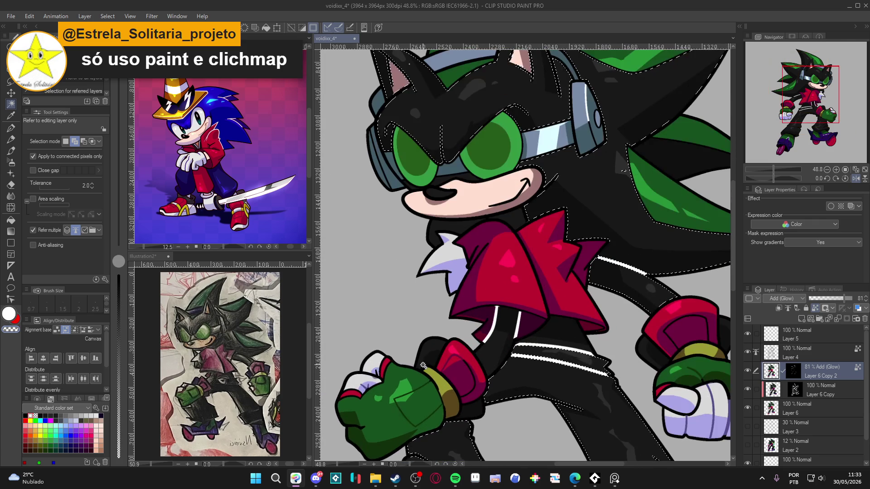
scroll(455, 351, "down", 4)
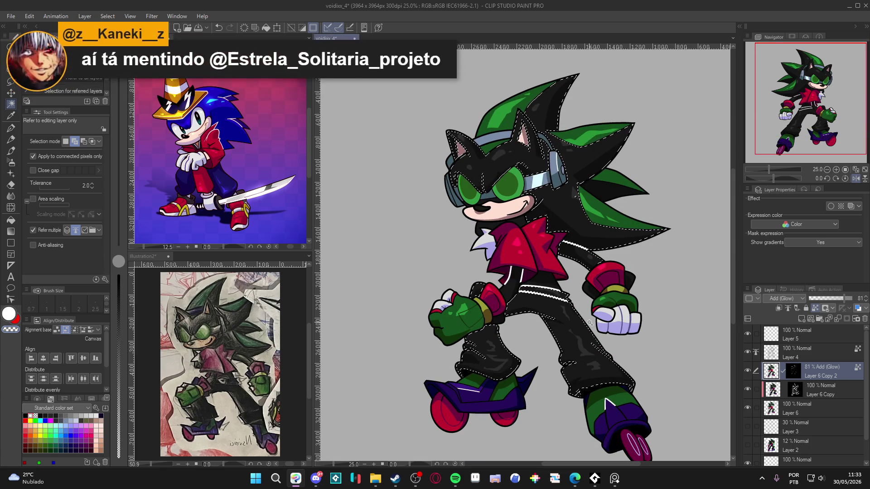
scroll(592, 320, "up", 6)
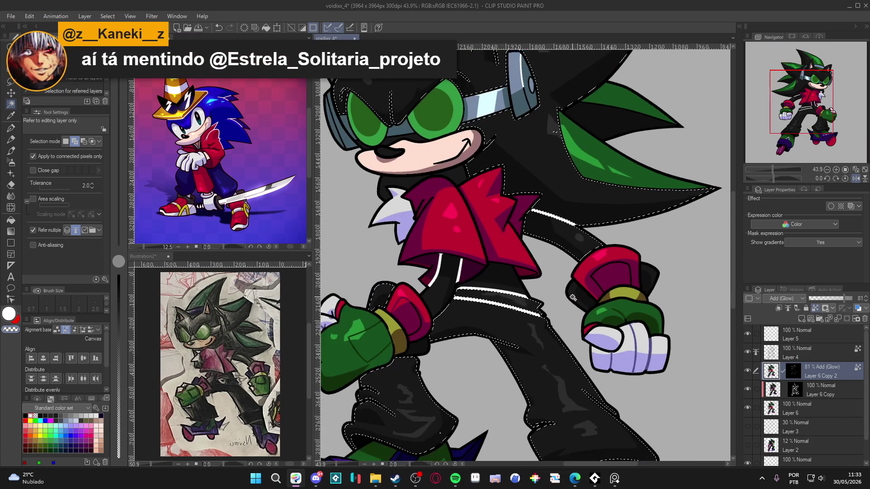
scroll(572, 297, "down", 5)
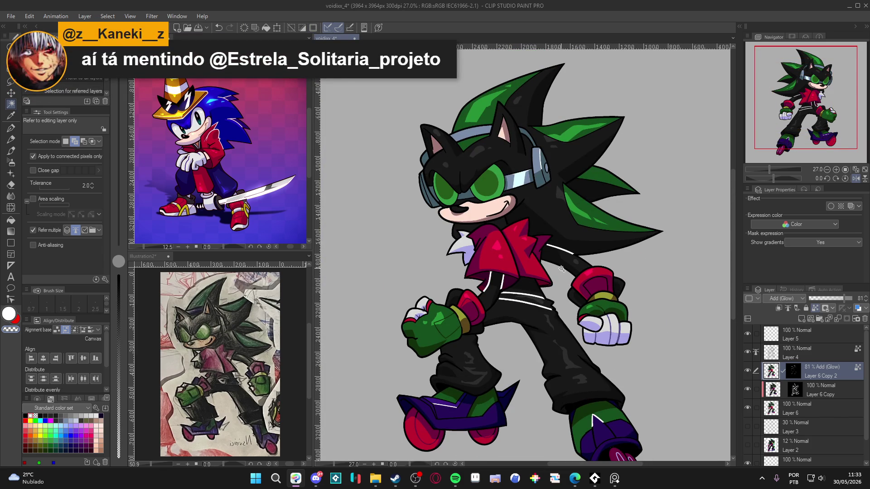
Apply Hue/Saturation/Luminosity to the selection with Luminosity set to 8.
key("ctrl+u")
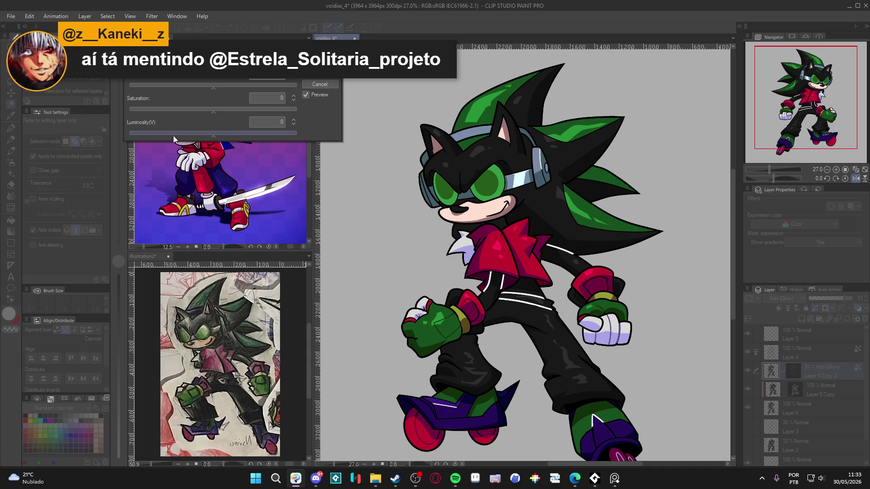
left_click_drag(222, 132, 234, 135)
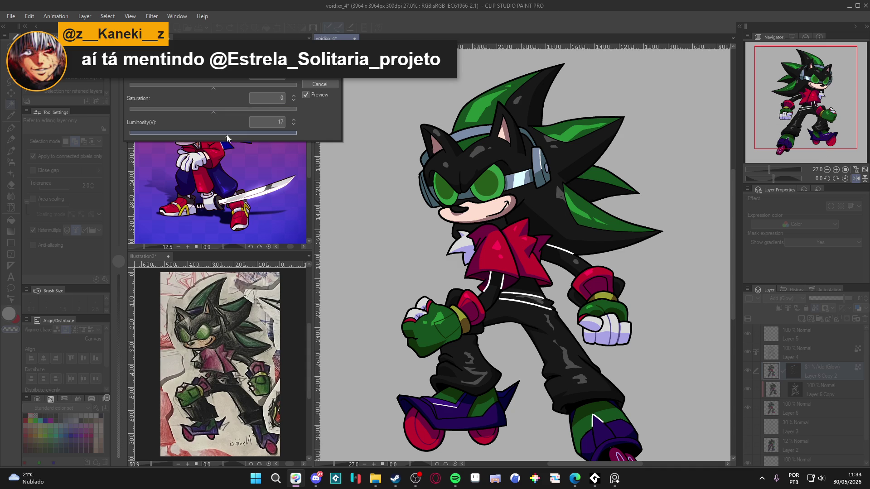
left_click_drag(216, 134, 223, 138)
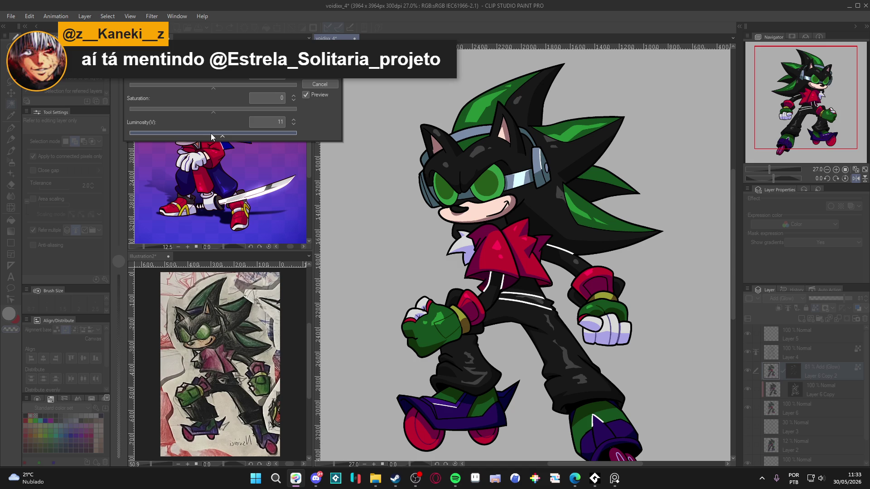
left_click_drag(222, 136, 221, 137)
left_click(322, 74)
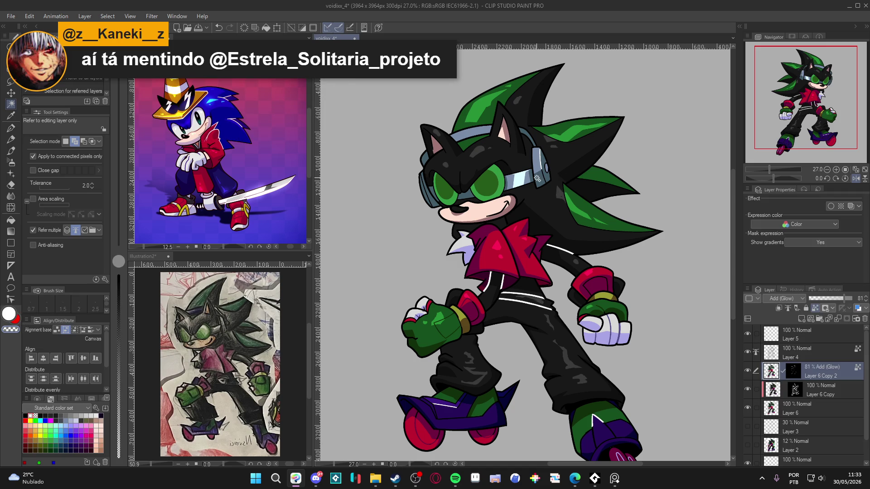
key("p")
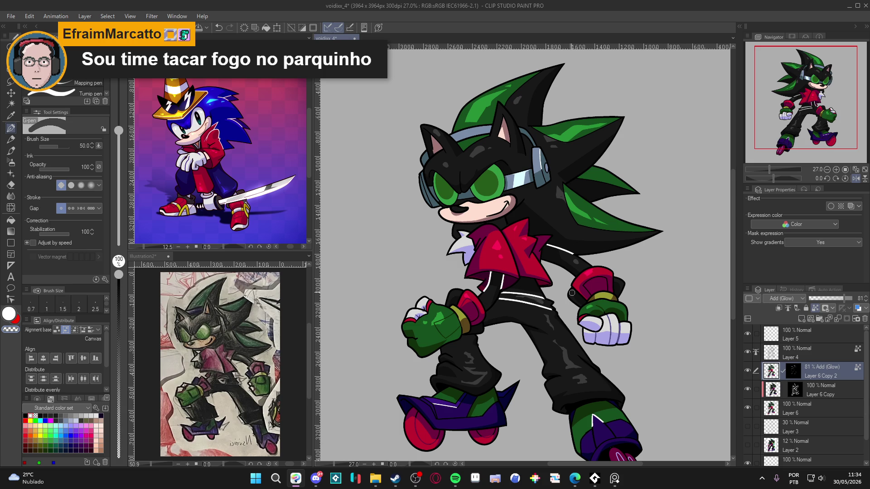
Toggle the glow layer to compare the drawing with and without the glow.
left_click(748, 371)
left_click(748, 371)
scroll(645, 315, "down", 2)
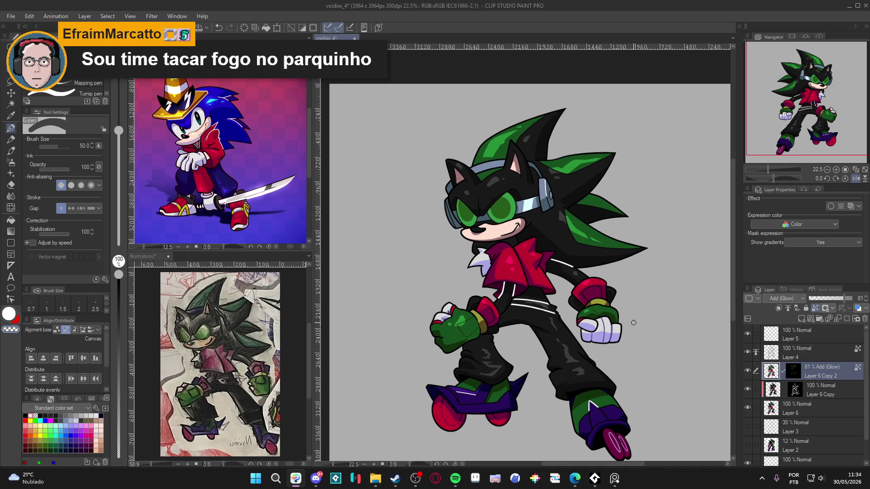
scroll(606, 325, "down", 1)
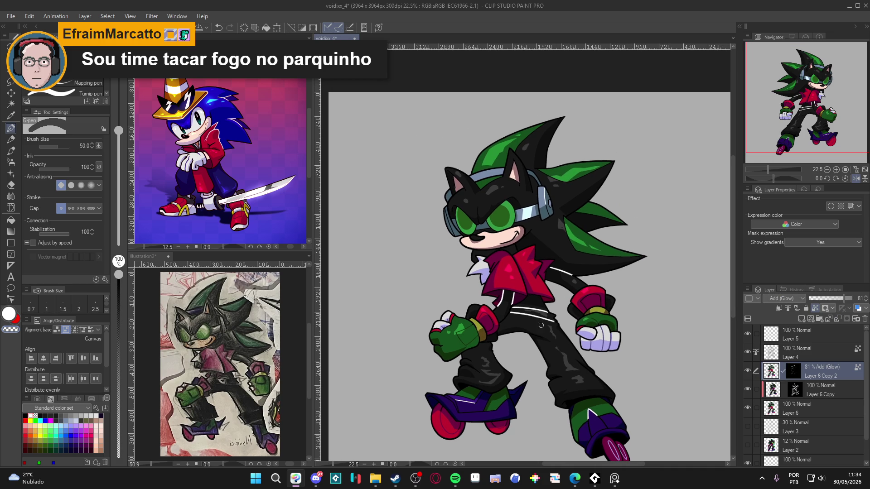
scroll(552, 334, "down", 1)
scroll(556, 334, "down", 1)
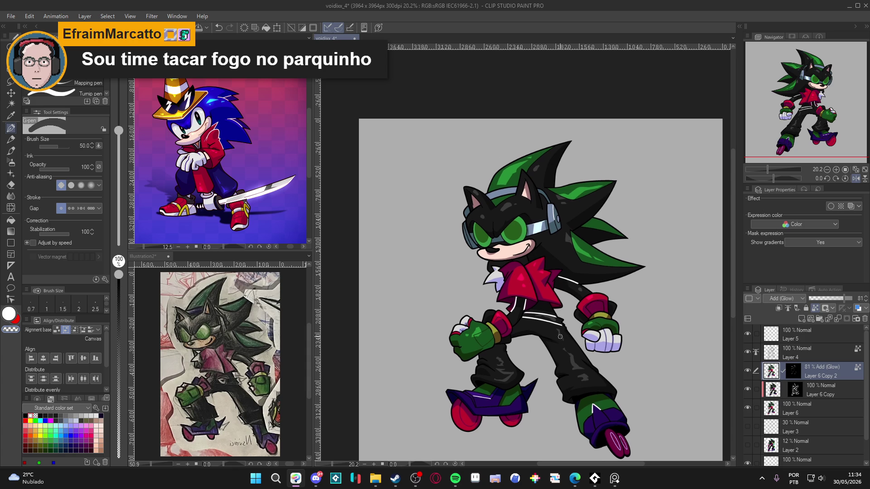
scroll(571, 379, "up", 1)
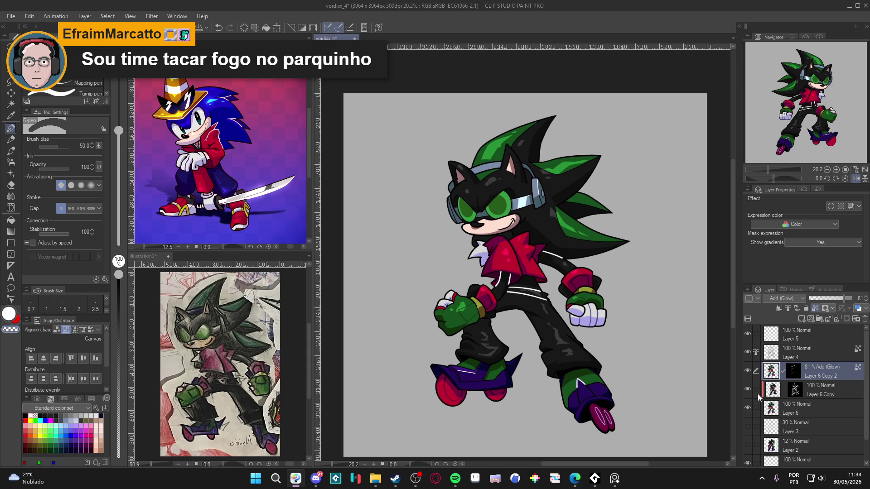
scroll(580, 398, "up", 2)
scroll(568, 390, "up", 1)
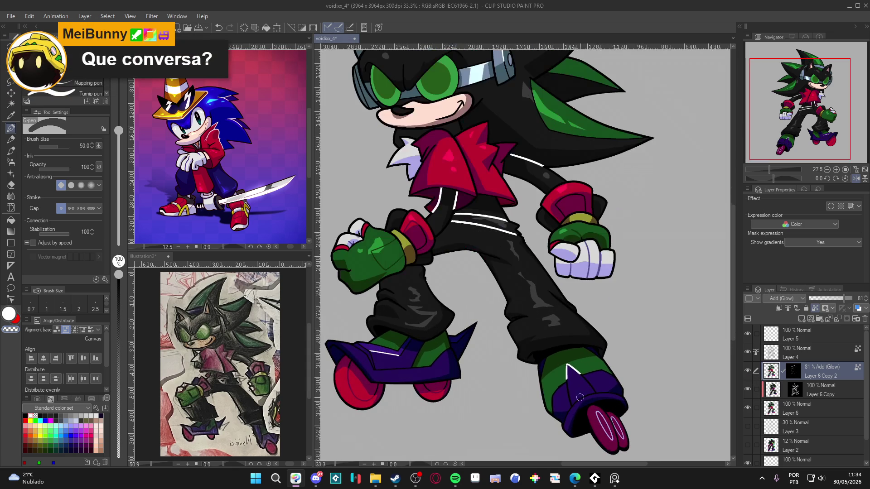
scroll(430, 378, "up", 1)
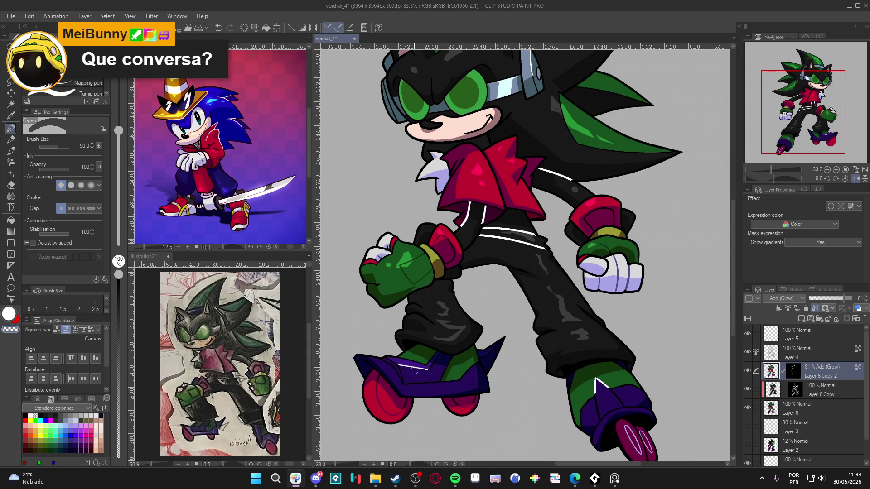
Shrink the brush to 25 and paint a white highlight along the skate.
key("bracketleft")
key("bracketleft")
key("bracketleft")
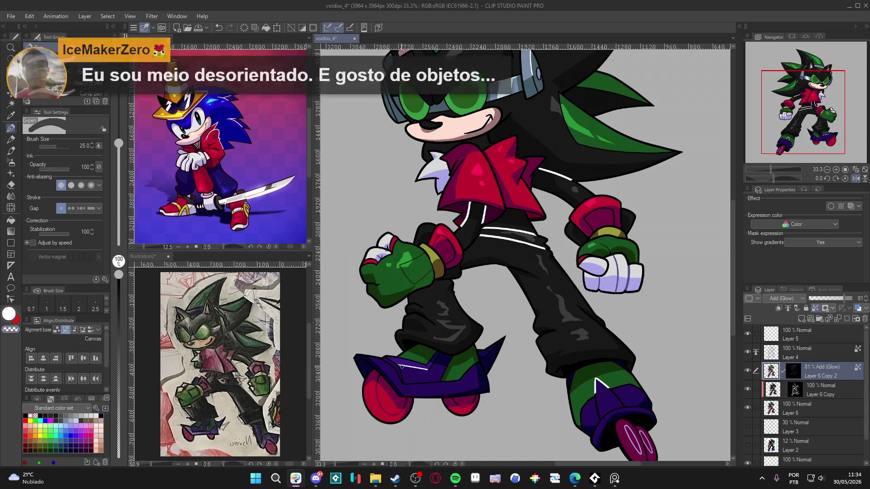
key("c")
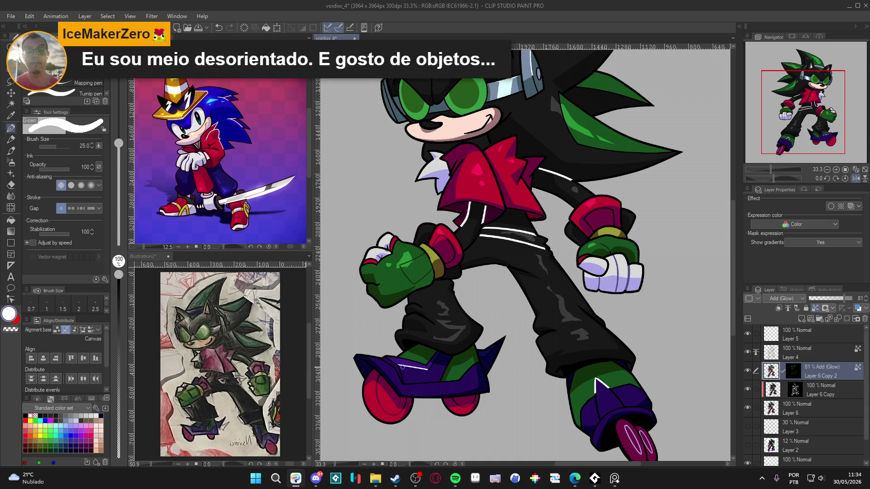
left_click(797, 364)
key("ctrl+z")
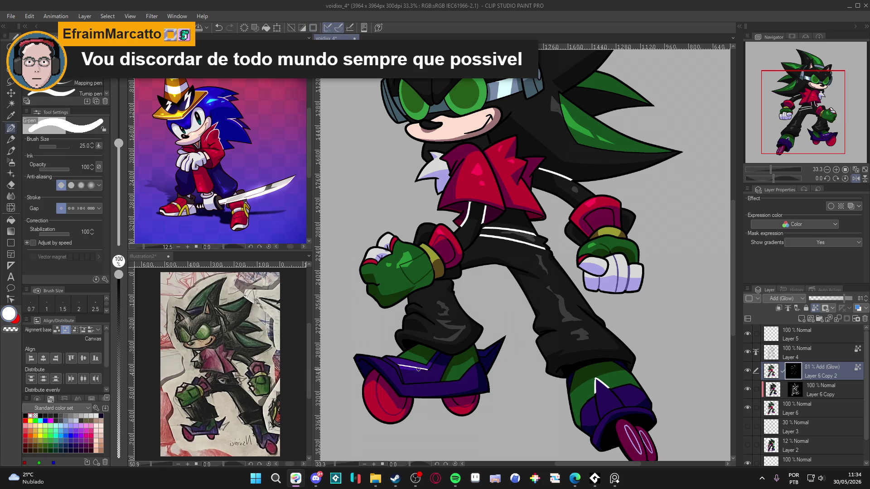
left_click_drag(396, 366, 440, 379)
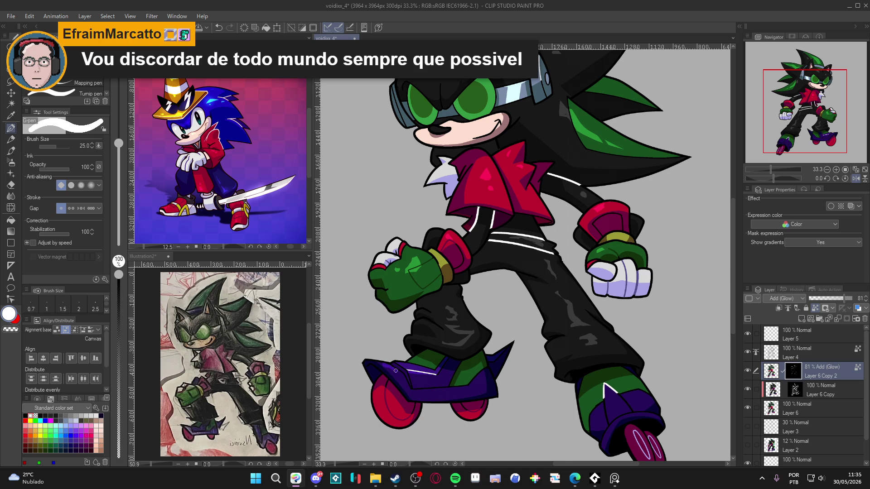
key("c")
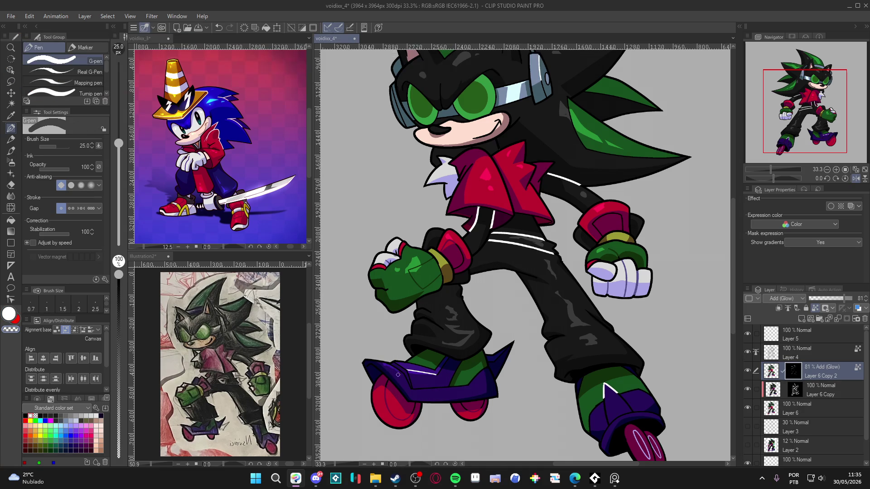
key("c")
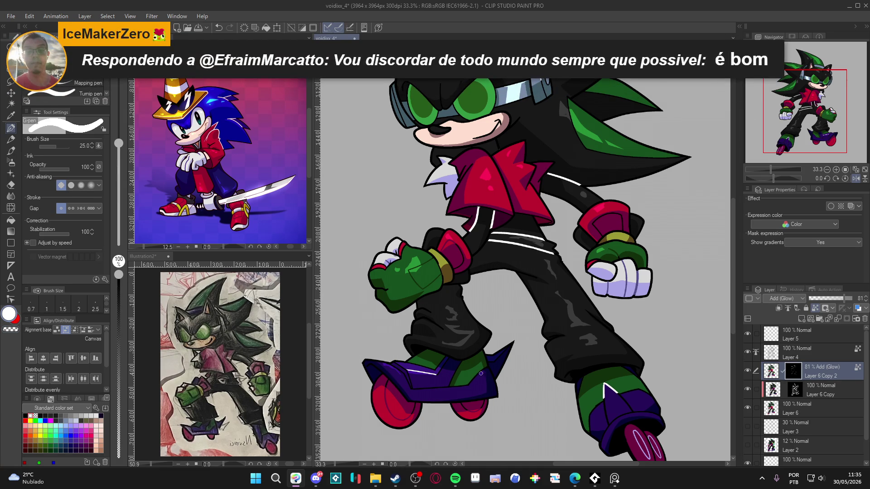
key("c")
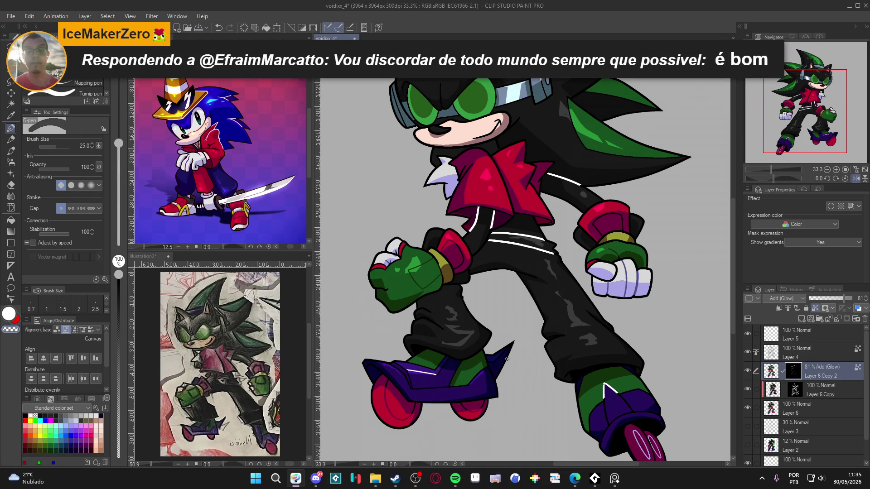
Pan to show more of the character and clear the current selection.
scroll(534, 362, "up", 1)
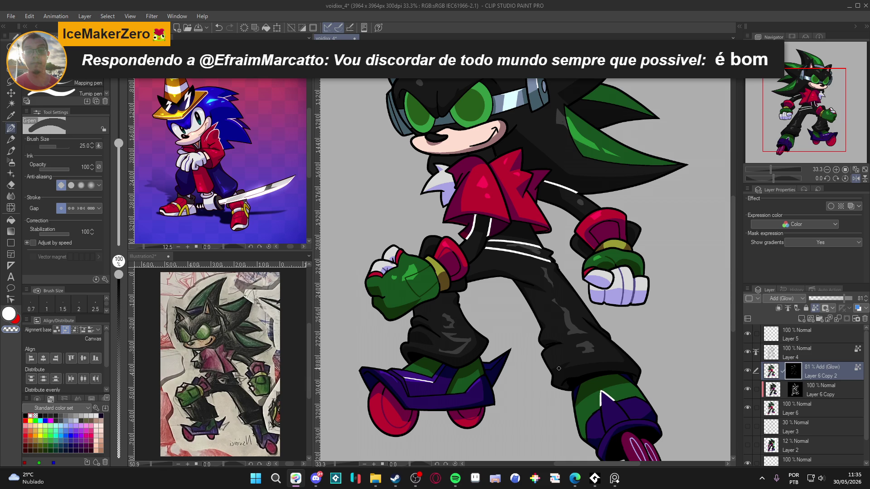
scroll(632, 232, "down", 1)
left_click_drag(607, 229, 574, 278)
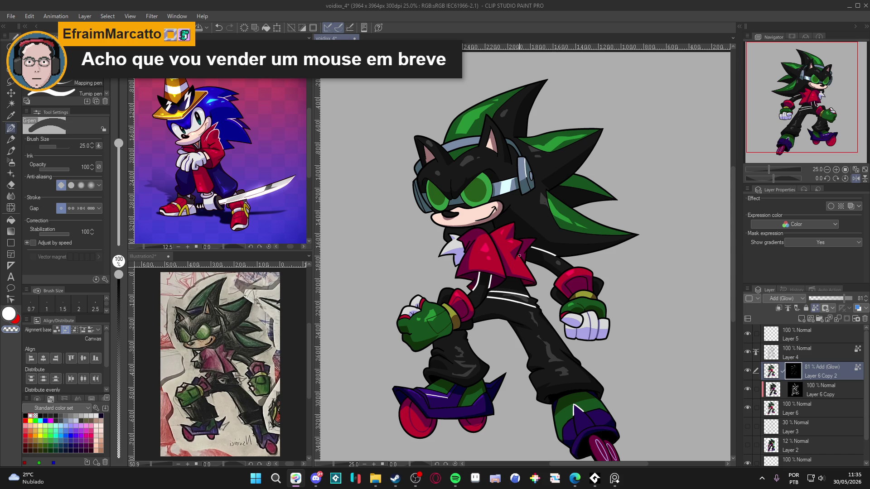
scroll(519, 253, "down", 1)
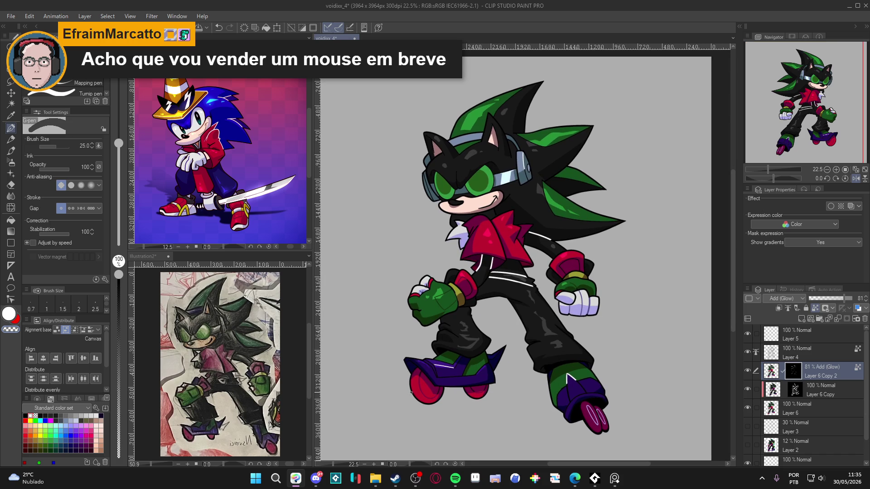
scroll(411, 393, "up", 3)
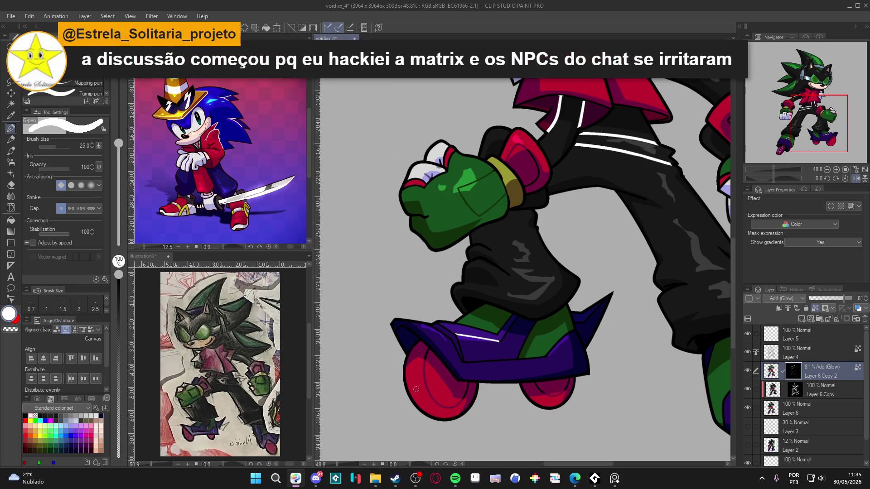
key("ctrl+d")
key("c")
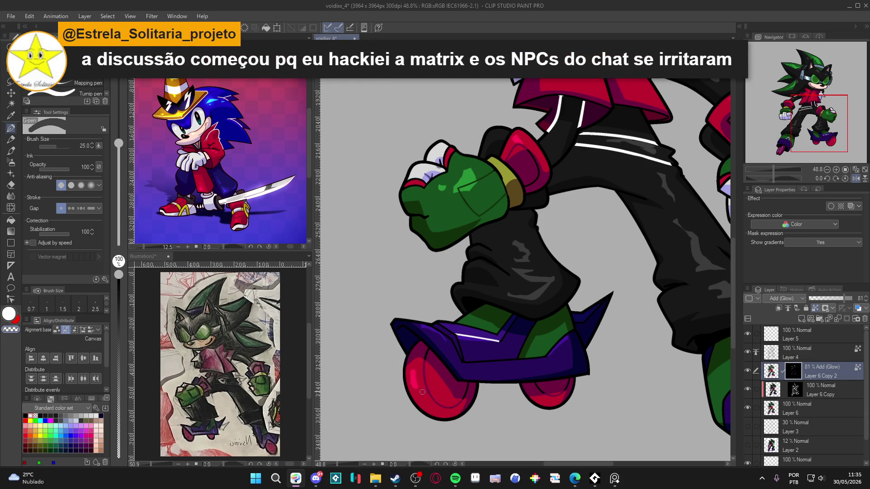
key("c")
key("c")
scroll(506, 362, "down", 4)
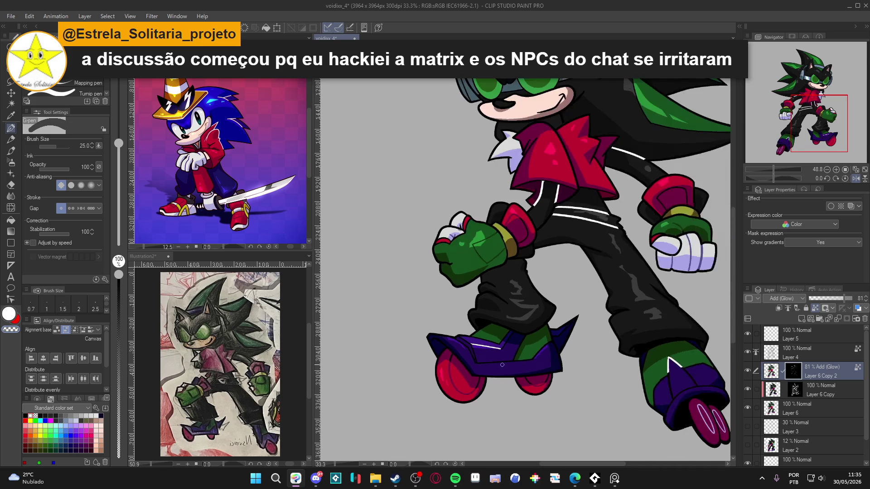
scroll(576, 369, "up", 4)
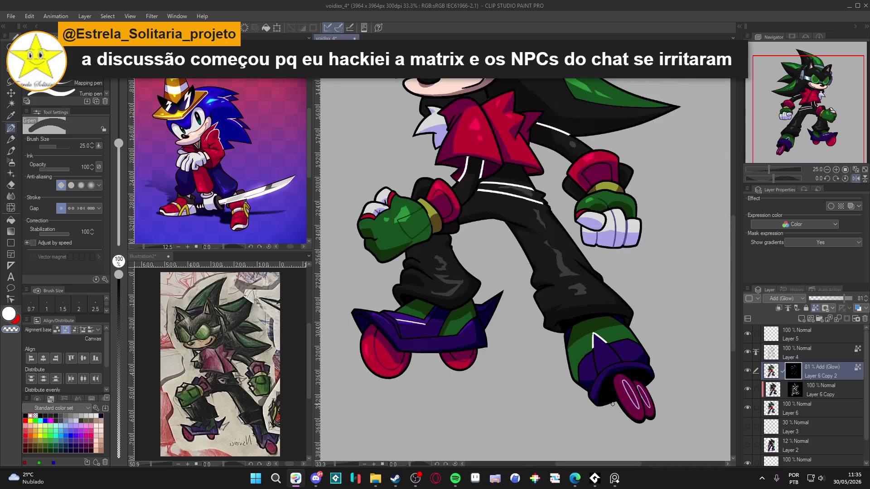
scroll(553, 375, "down", 5)
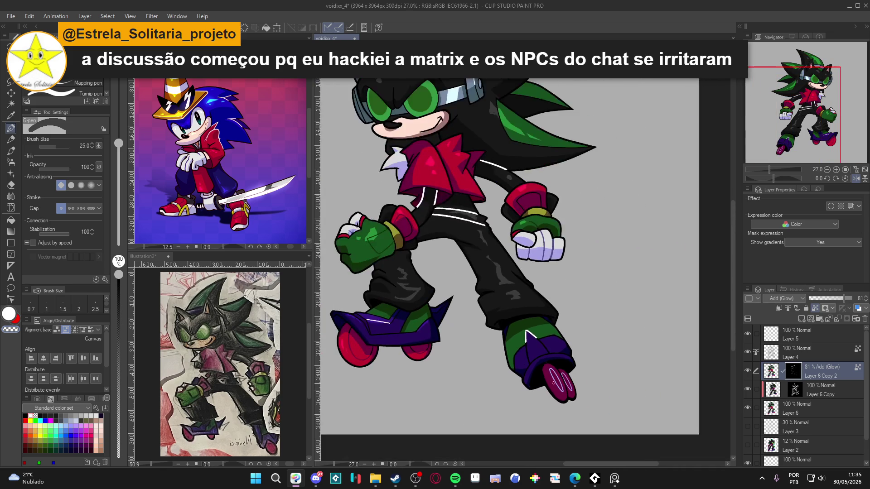
scroll(553, 374, "up", 4)
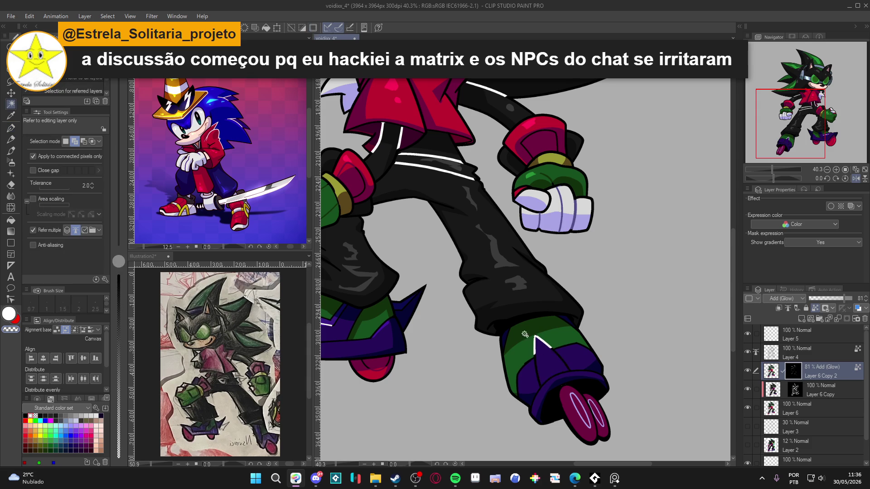
Add a small white highlight on the skate's spike, swapping between white and dark grey.
key("x")
left_click_drag(536, 338, 537, 353)
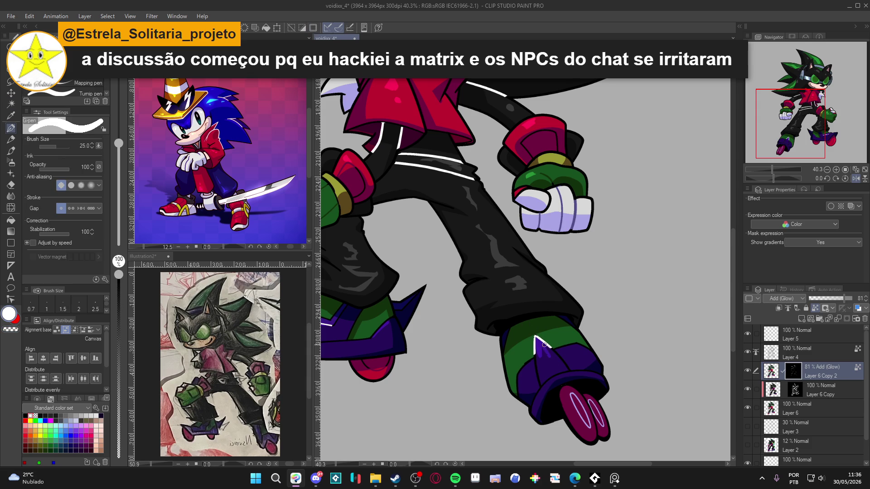
key("x")
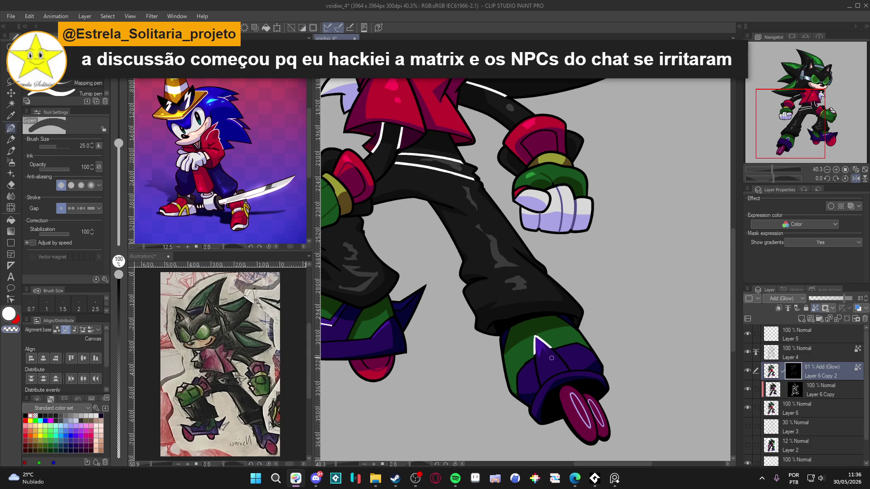
key("x")
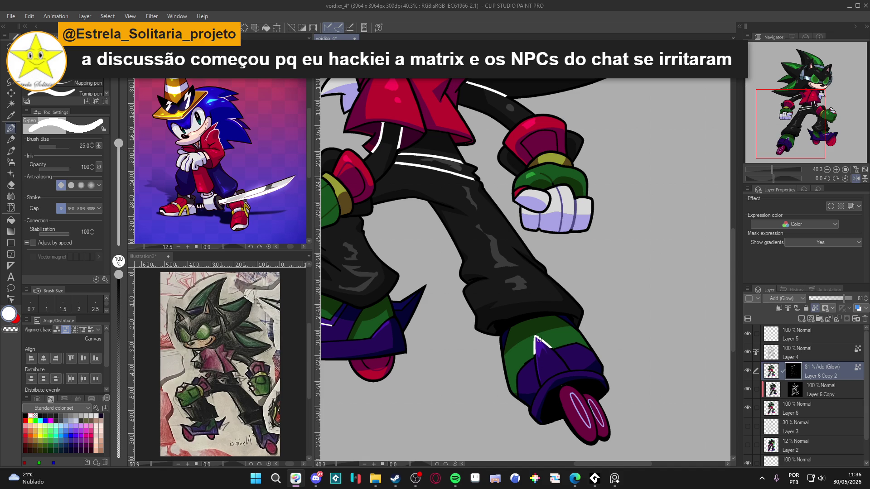
key("x")
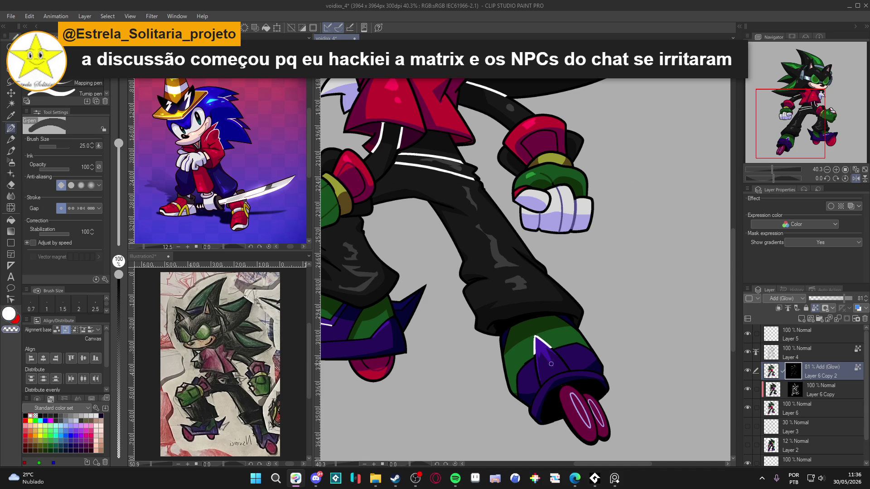
key("x")
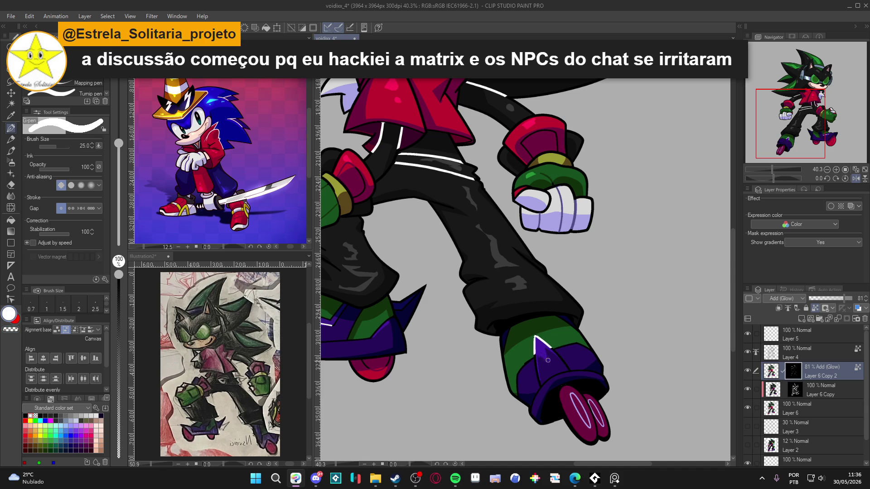
key("x")
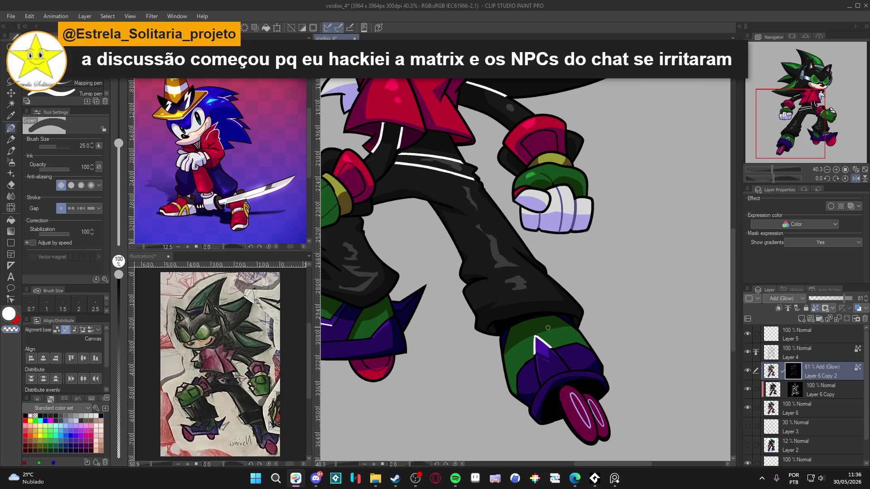
key("x")
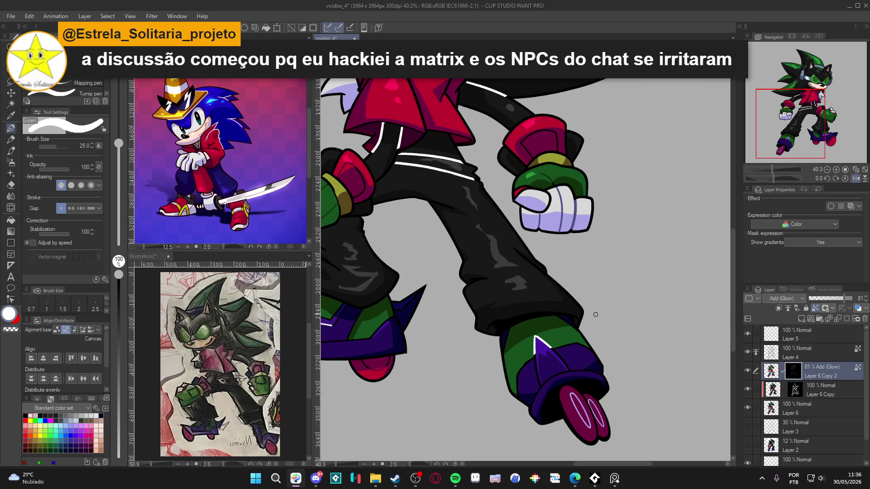
scroll(595, 315, "down", 5)
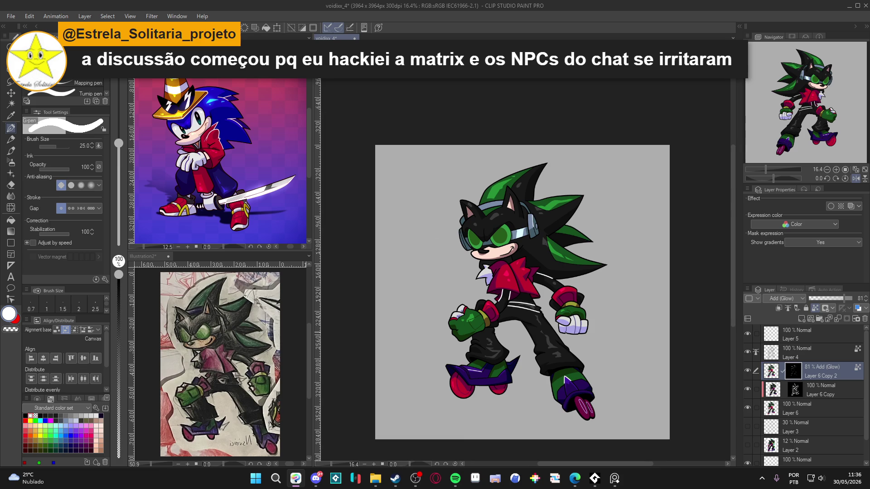
Paint a small white highlight beside the mouth, then trim part of it with transparent colour.
scroll(531, 285, "up", 1)
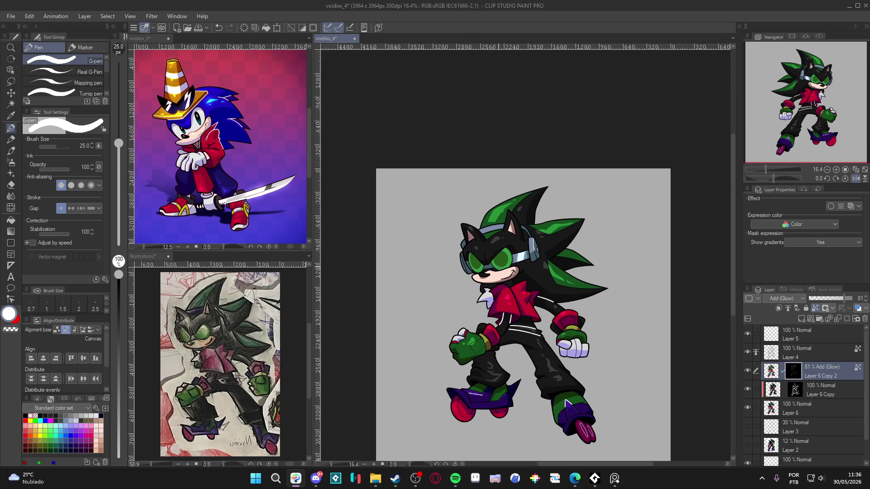
scroll(566, 402, "up", 2)
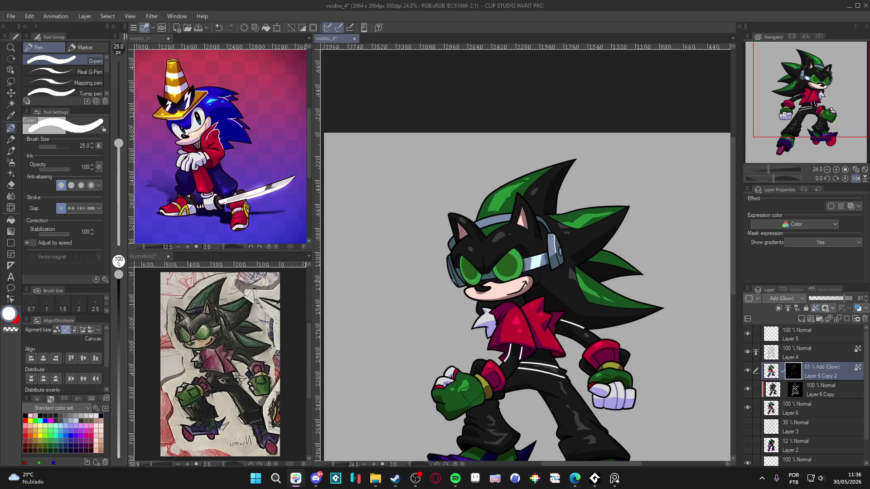
left_click_drag(476, 301, 460, 274)
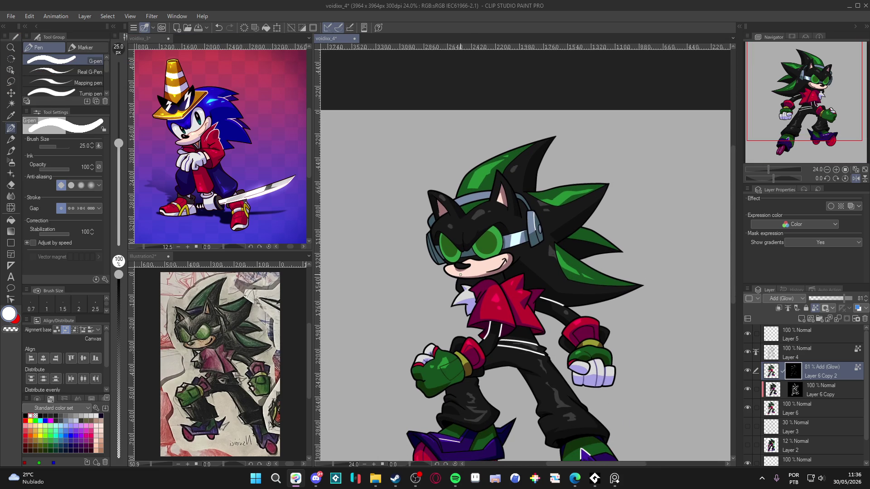
scroll(460, 275, "up", 3)
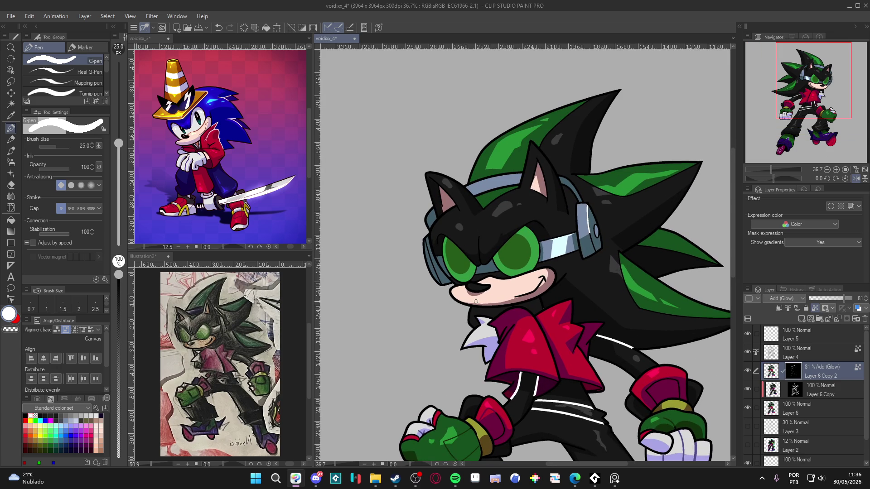
left_click_drag(507, 284, 530, 282)
key("c")
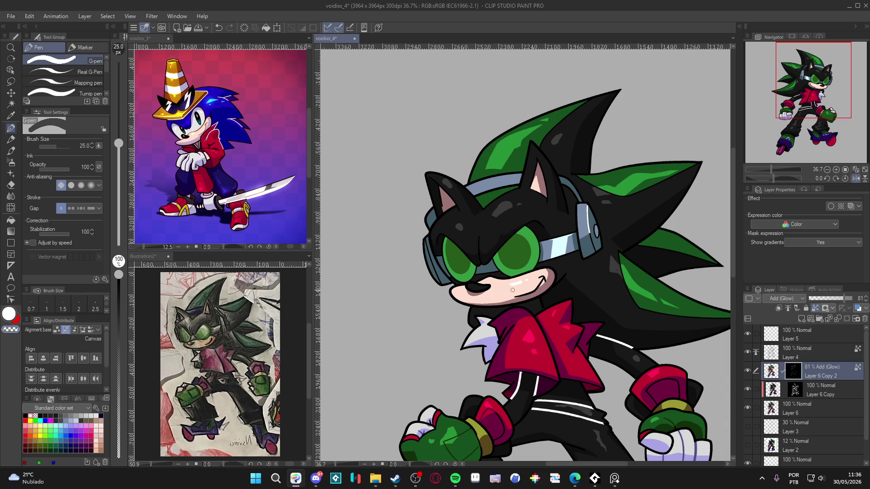
key("c")
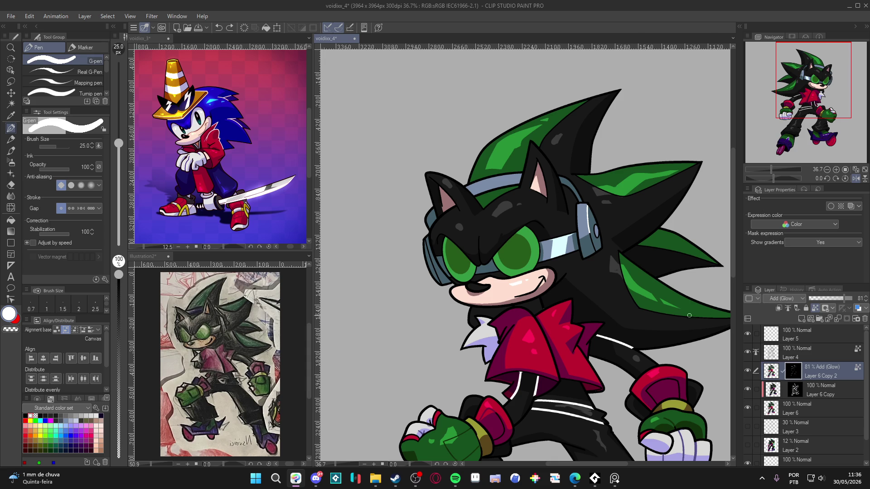
scroll(577, 307, "down", 2)
scroll(576, 307, "down", 1)
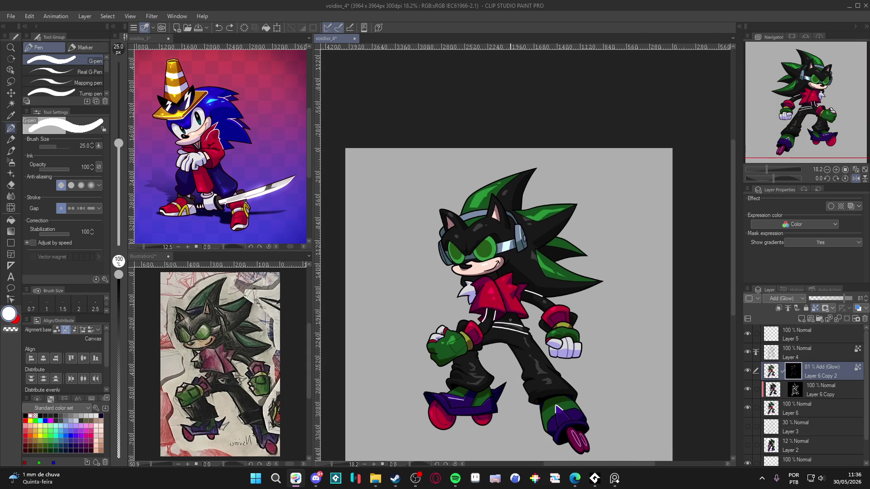
Save the hedgehog illustration with Ctrl+S.
key("ctrl+s")
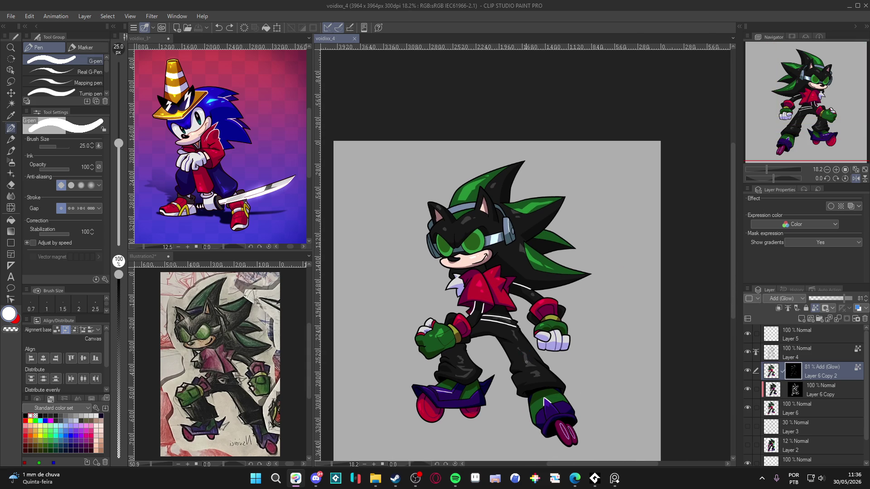
left_click_drag(592, 330, 587, 328)
key("ctrl+s")
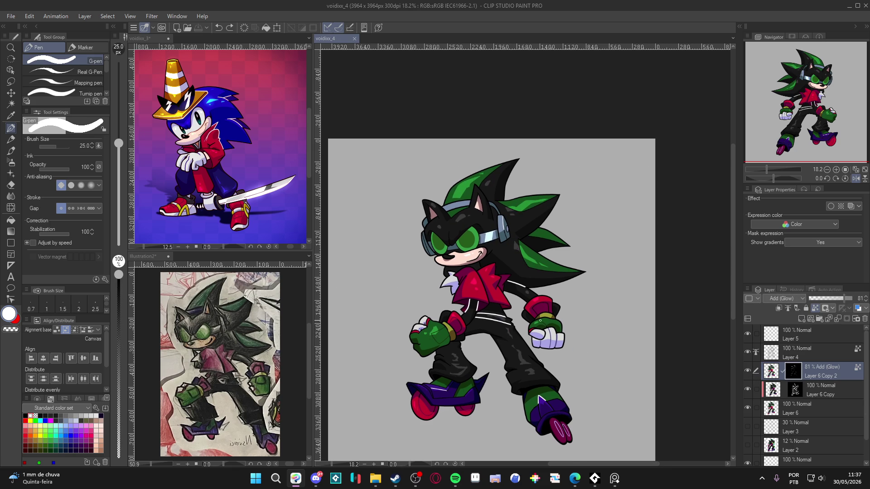
scroll(423, 194, "up", 2)
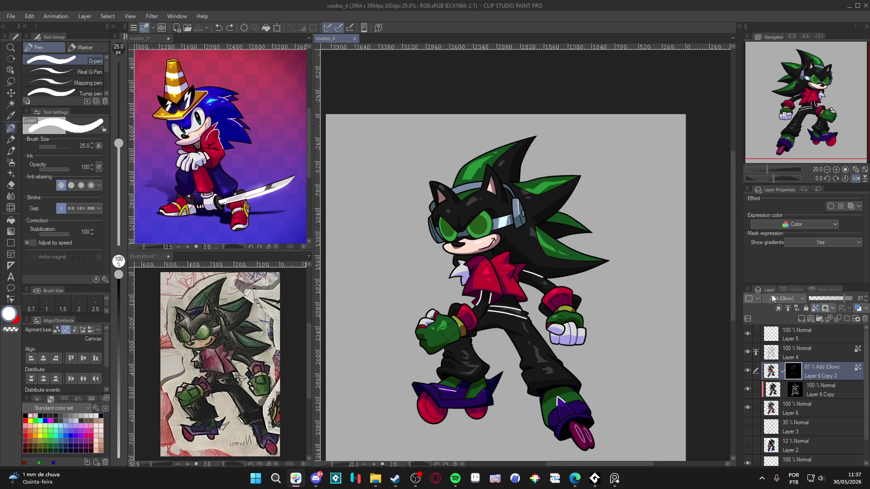
Mirror the canvas view horizontally, inspect the flipped drawing, and select Layer 4.
left_click(856, 178)
scroll(580, 285, "down", 2)
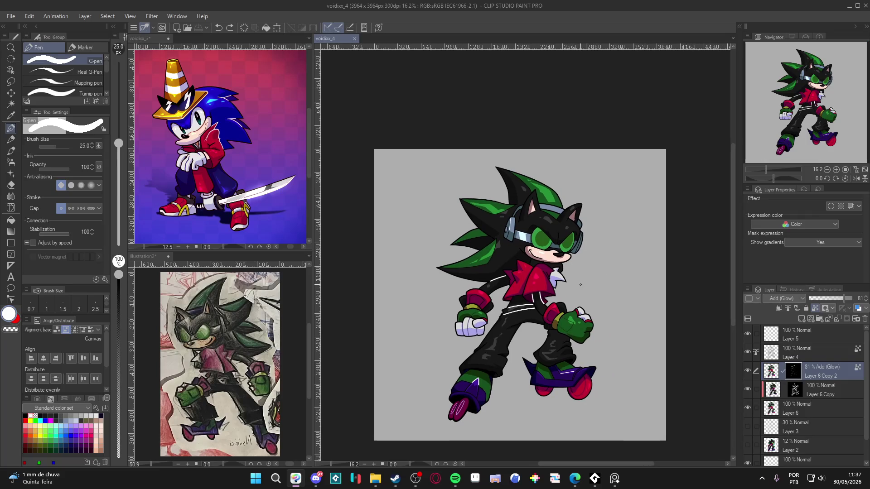
scroll(565, 269, "up", 1)
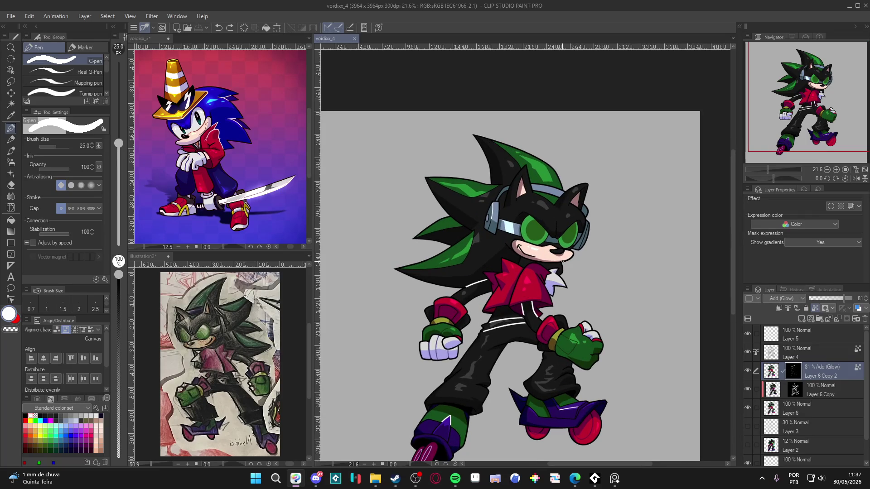
left_click_drag(545, 283, 527, 285)
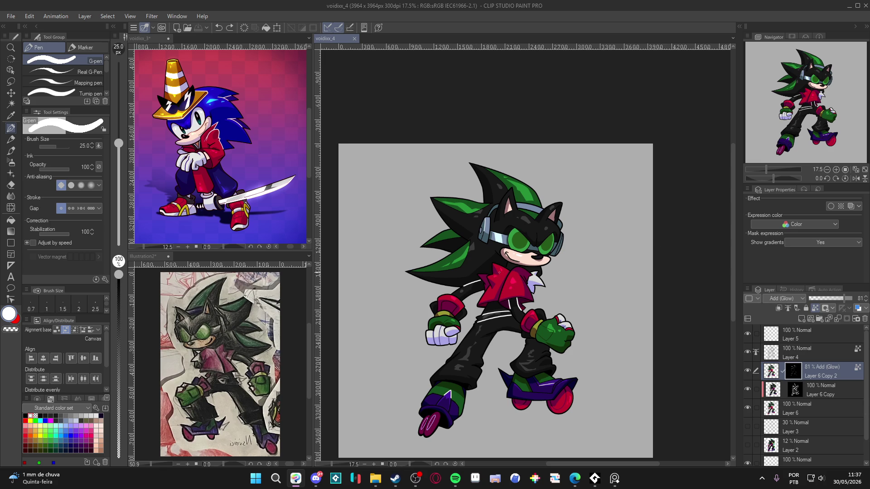
scroll(501, 272, "up", 3)
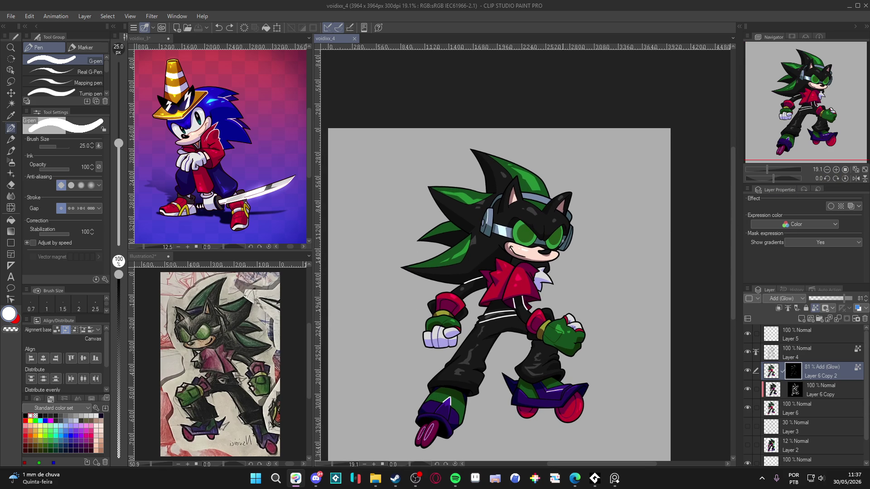
scroll(538, 277, "down", 2)
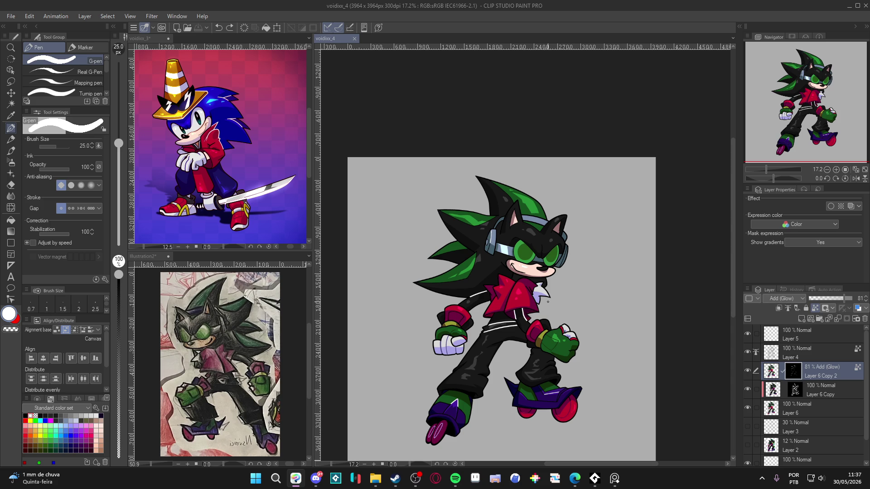
scroll(553, 303, "left", 1)
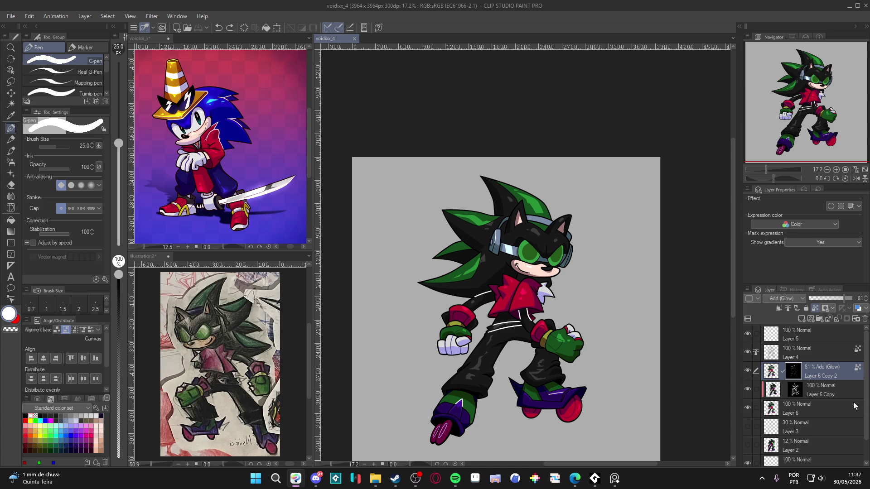
left_click(772, 358)
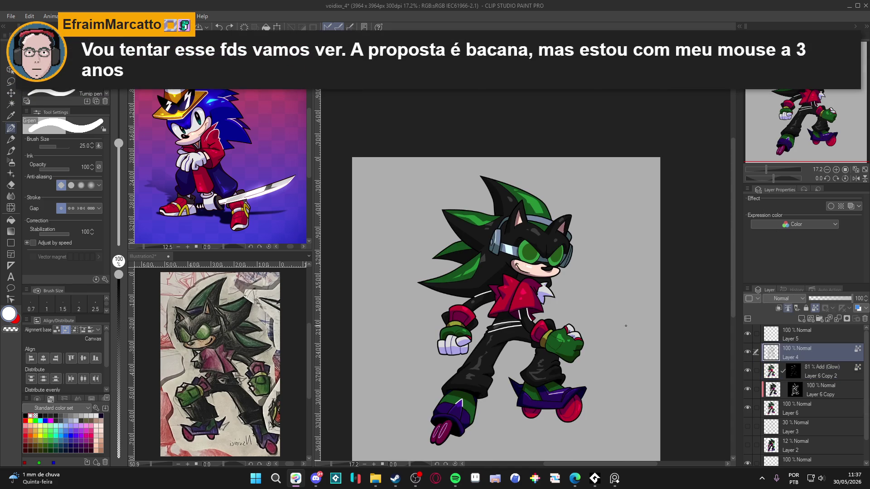
Draw the shirt stripe extension down to the horizontal stripe, undo it, and save.
scroll(612, 288, "up", 5)
left_click_drag(601, 314, 628, 357)
key("ctrl+z")
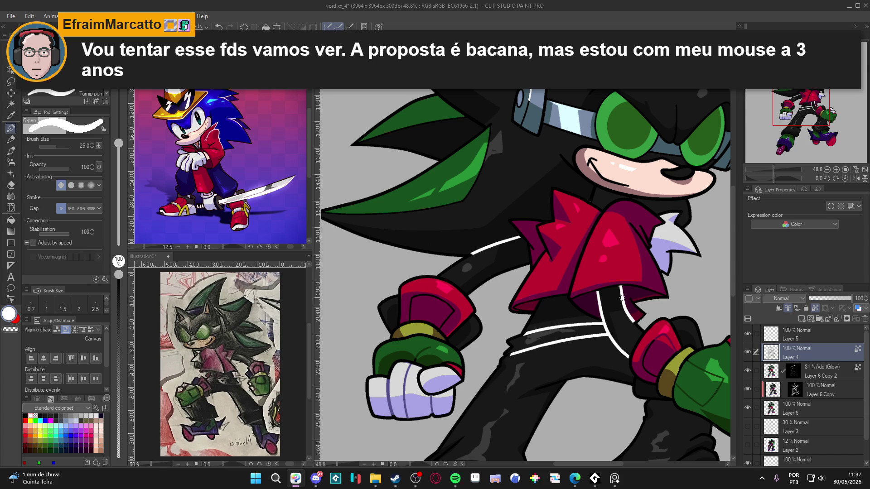
scroll(621, 297, "down", 5)
key("ctrl+s")
Recentre the whole character and zoom in and out to review the finished drawing.
left_click_drag(537, 338, 536, 351)
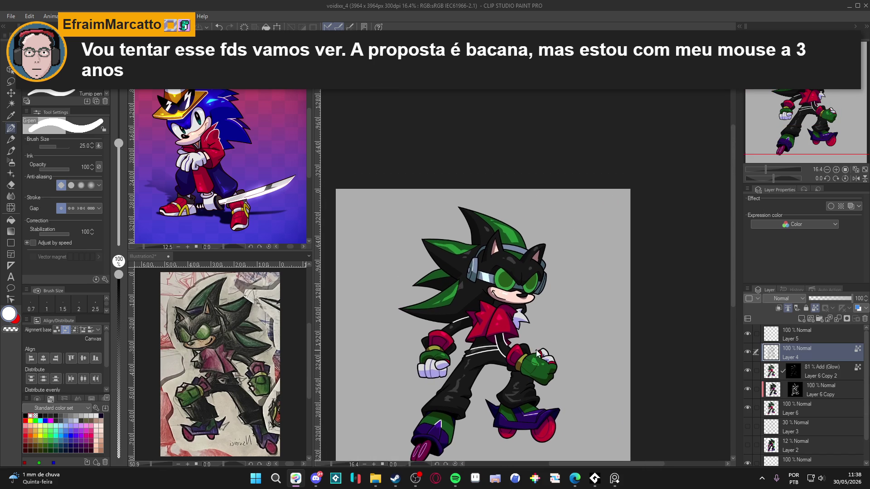
scroll(586, 336, "down", 1)
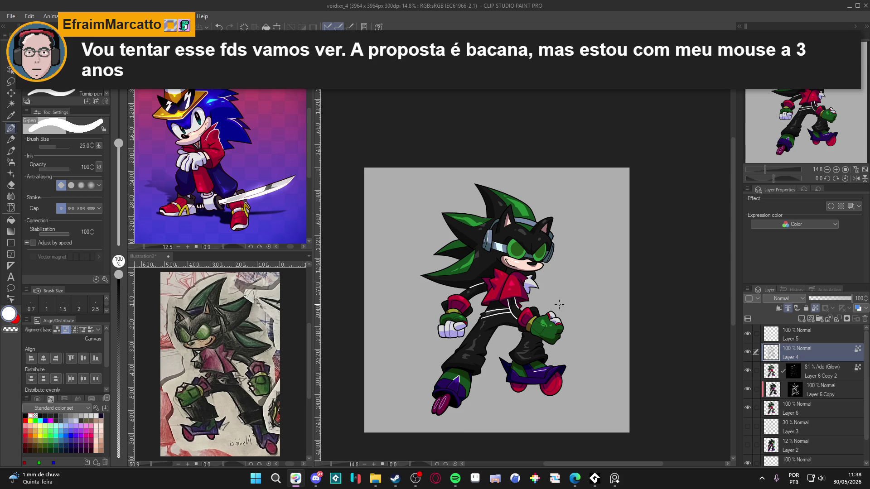
scroll(526, 290, "up", 1)
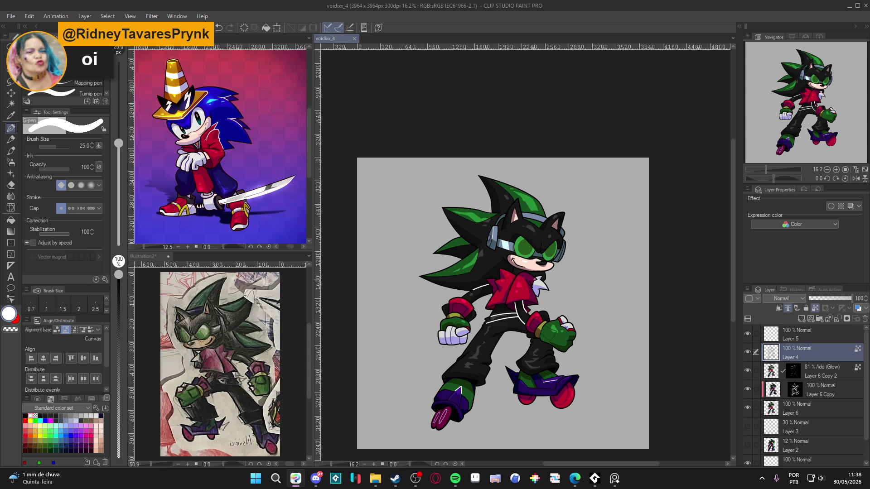
scroll(483, 300, "up", 4)
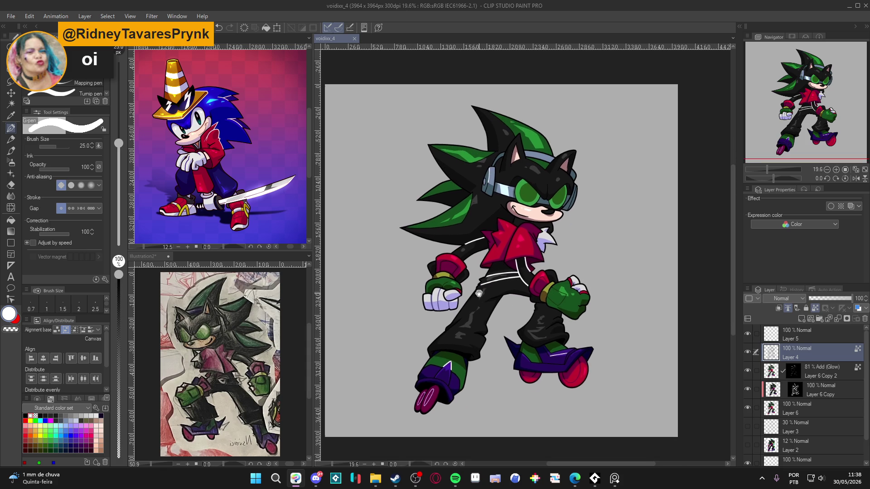
scroll(482, 301, "down", 3)
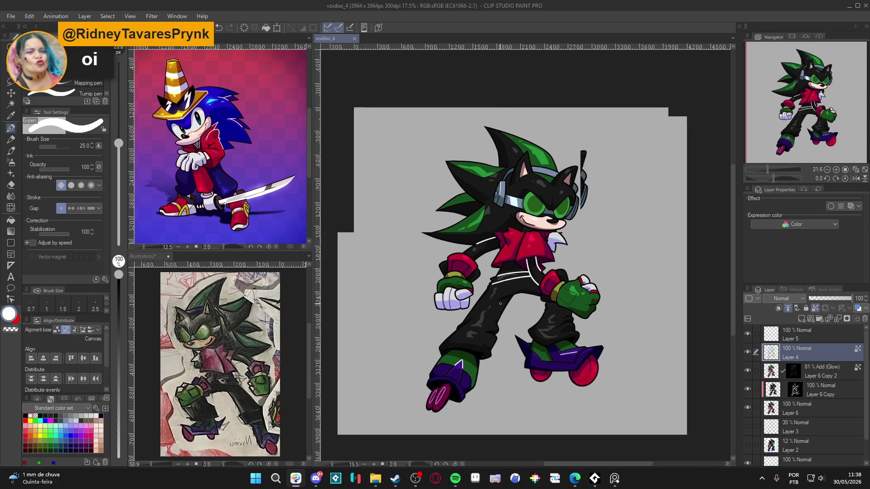
scroll(503, 310, "up", 2)
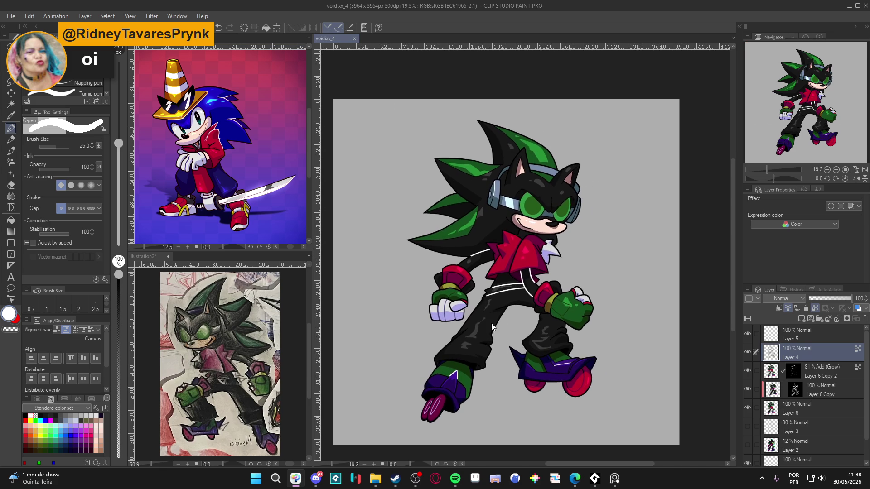
scroll(482, 312, "up", 2)
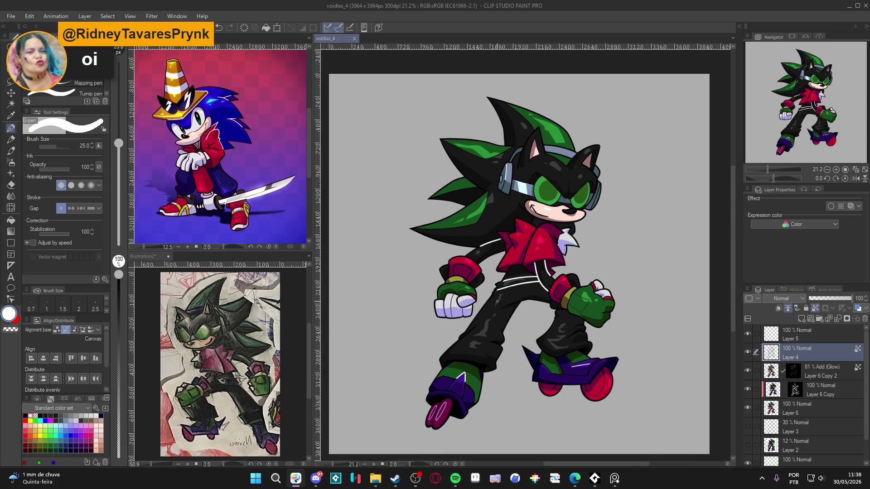
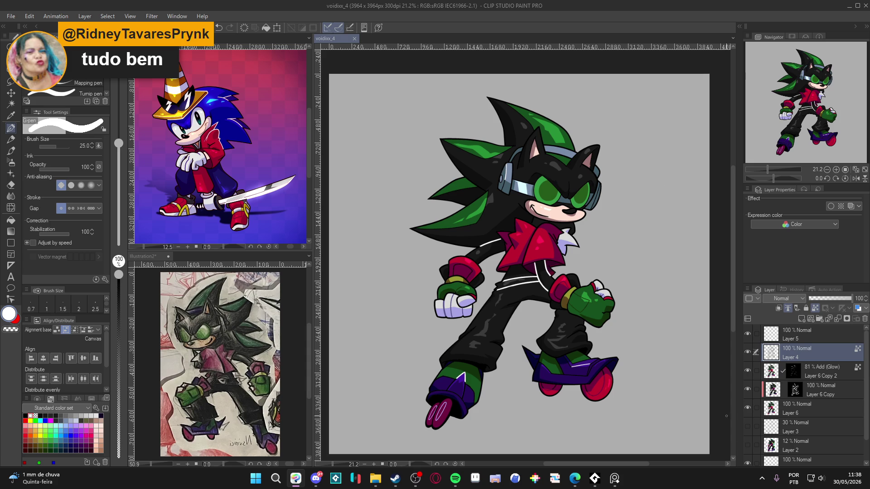
Compare the drawing with and without Layer 4 several times, saving along the way.
scroll(576, 331, "down", 1)
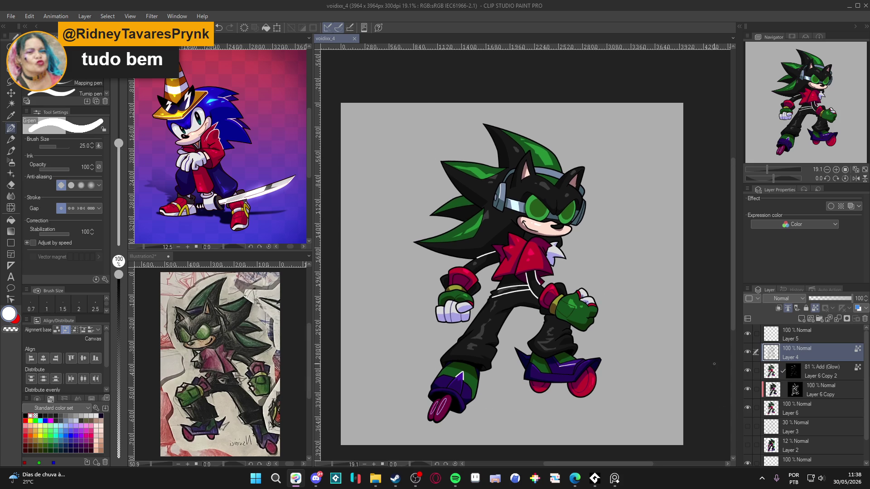
left_click_drag(571, 334, 581, 332)
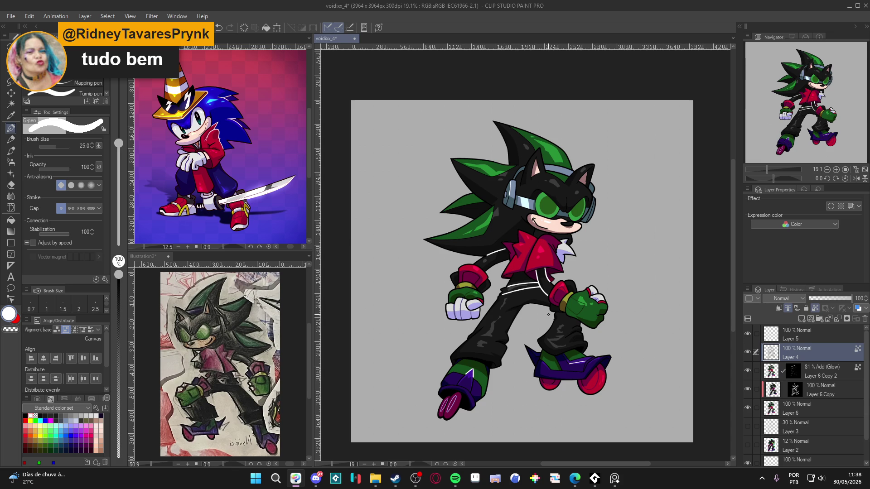
left_click(748, 352)
left_click(748, 352)
left_click(747, 352)
left_click(747, 351)
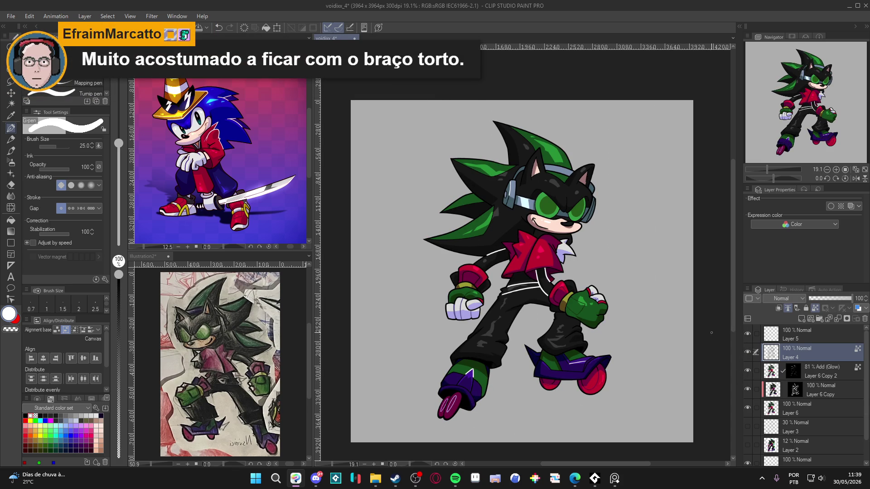
scroll(584, 350, "up", 1)
key("ctrl+s")
left_click(747, 353)
scroll(543, 290, "down", 1)
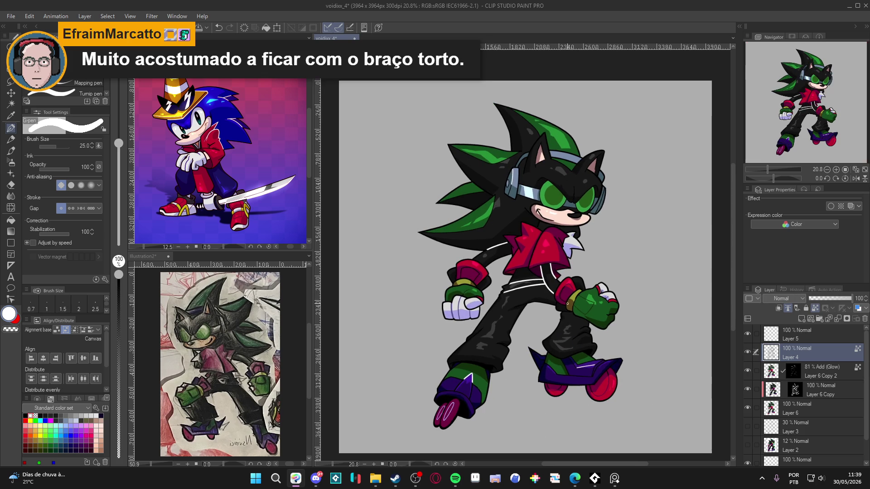
key("ctrl+s")
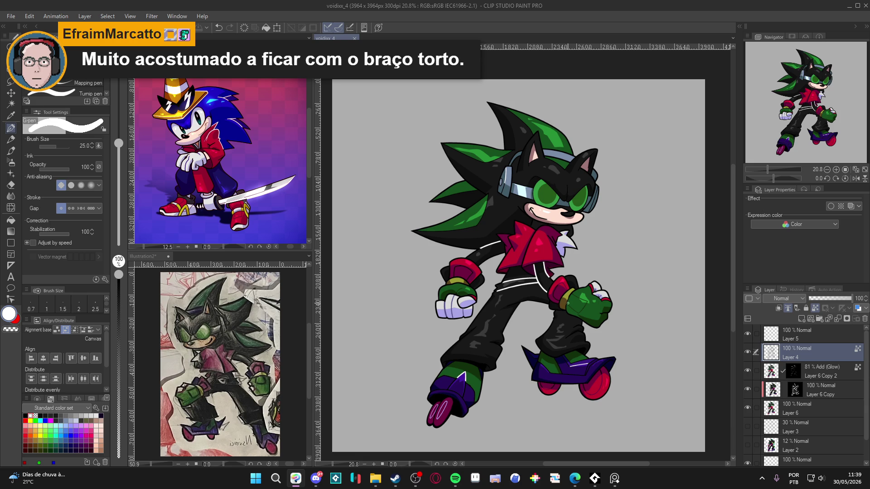
scroll(587, 303, "up", 4)
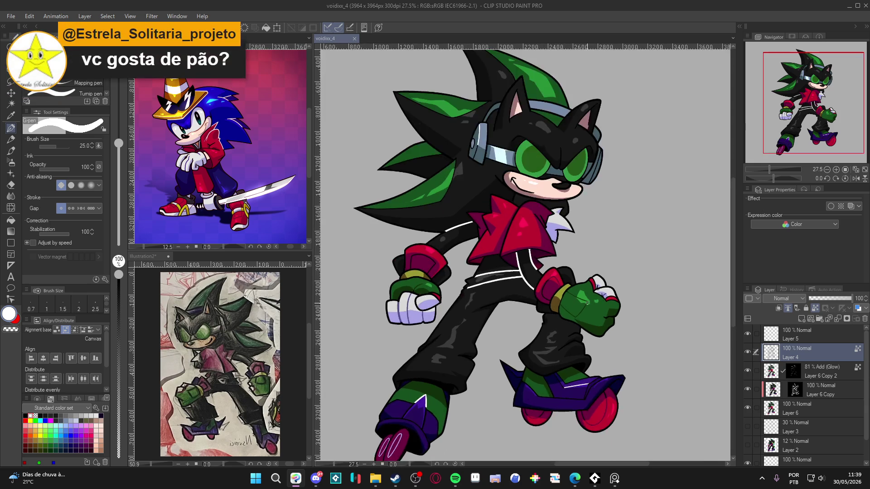
scroll(587, 302, "down", 3)
left_click(747, 352)
left_click(747, 352)
scroll(592, 340, "down", 1)
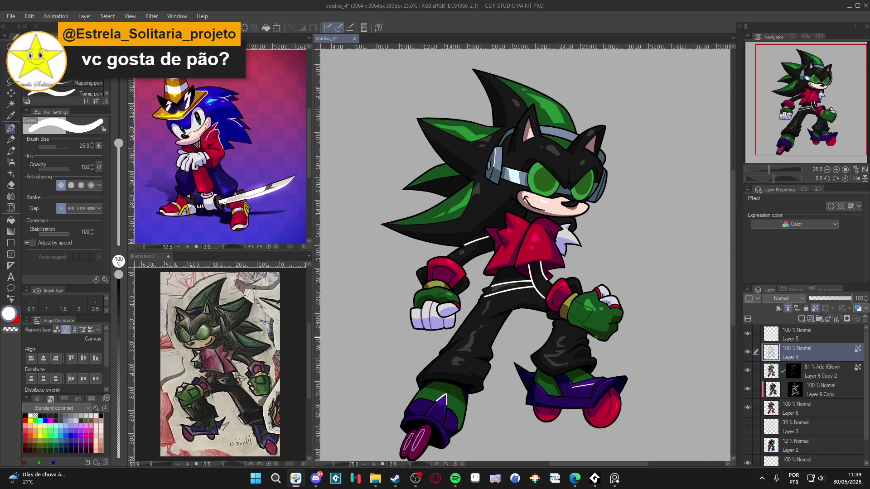
key("ctrl+s")
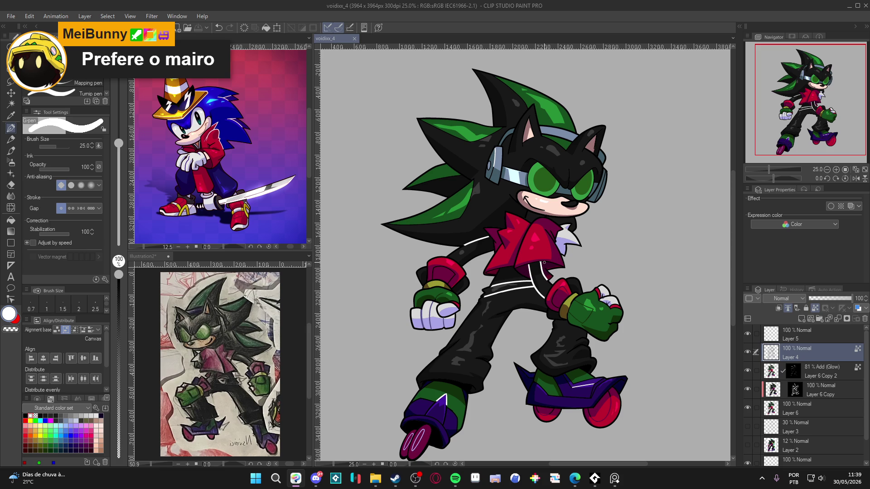
Recheck a layer and the visor glow layer by toggling their visibility, and save.
scroll(443, 327, "down", 3)
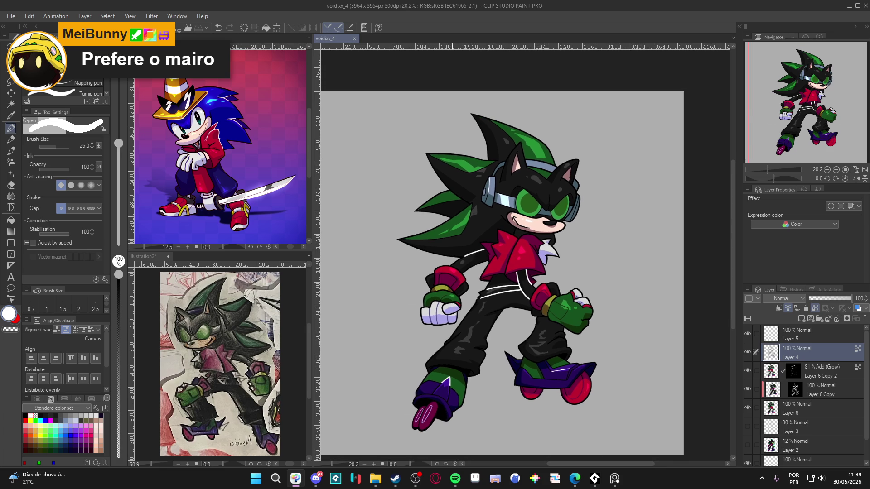
scroll(552, 337, "down", 1)
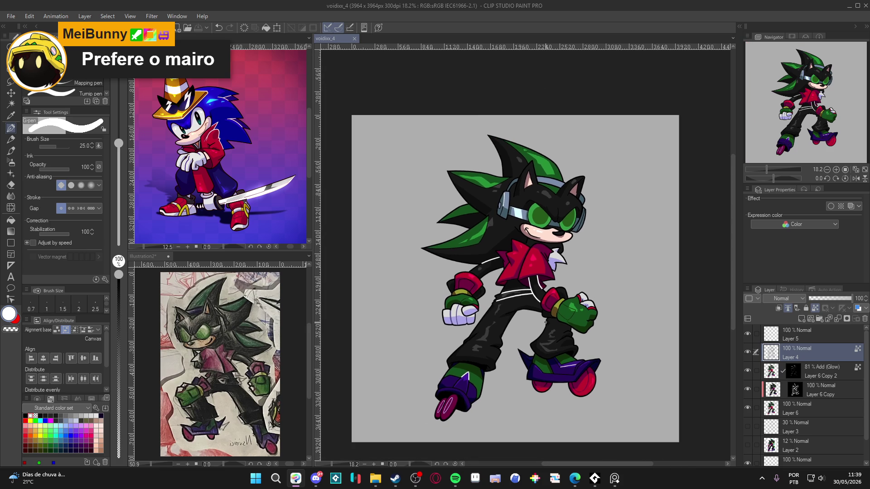
left_click(747, 352)
left_click(747, 352)
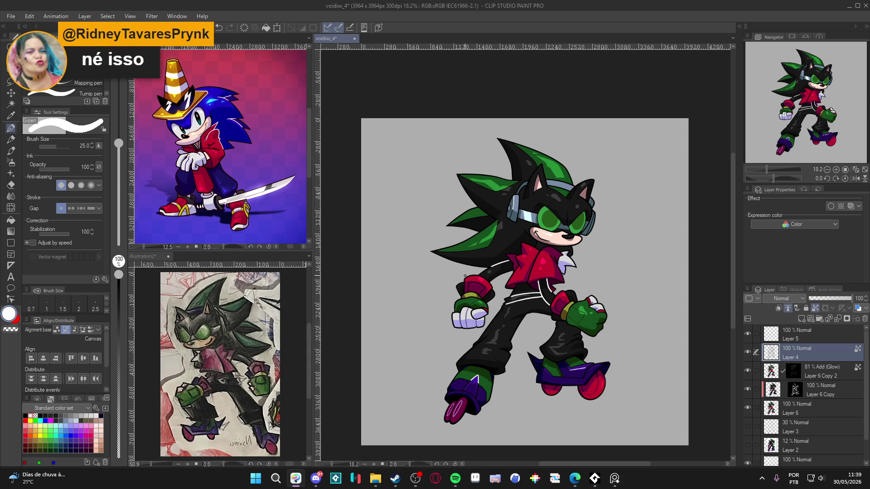
scroll(496, 282, "up", 2)
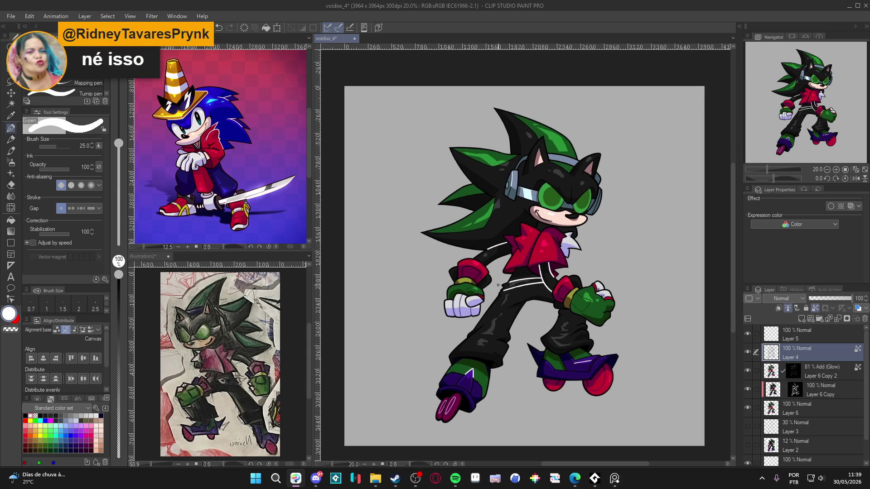
key("ctrl+s")
left_click(747, 352)
left_click(747, 352)
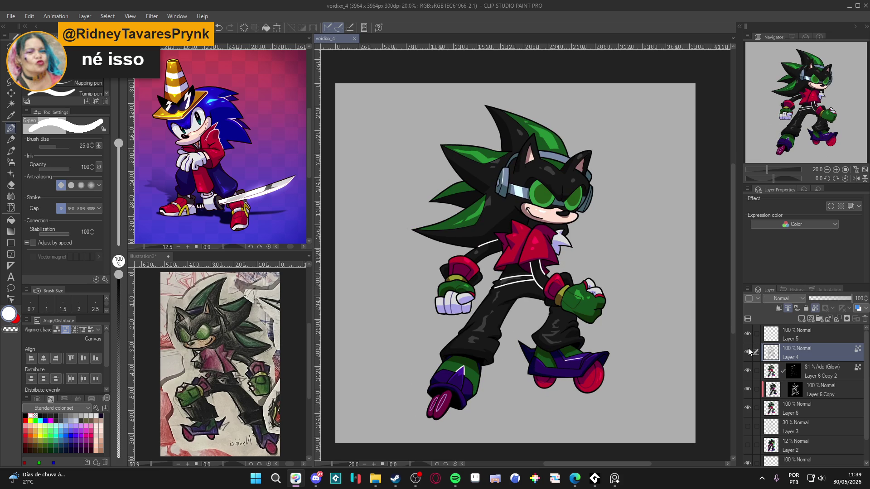
left_click(747, 371)
left_click(747, 371)
Add a new layer above the glow layer Layer 6 Copy 2 and reduce the brush to 15.
left_click(773, 371)
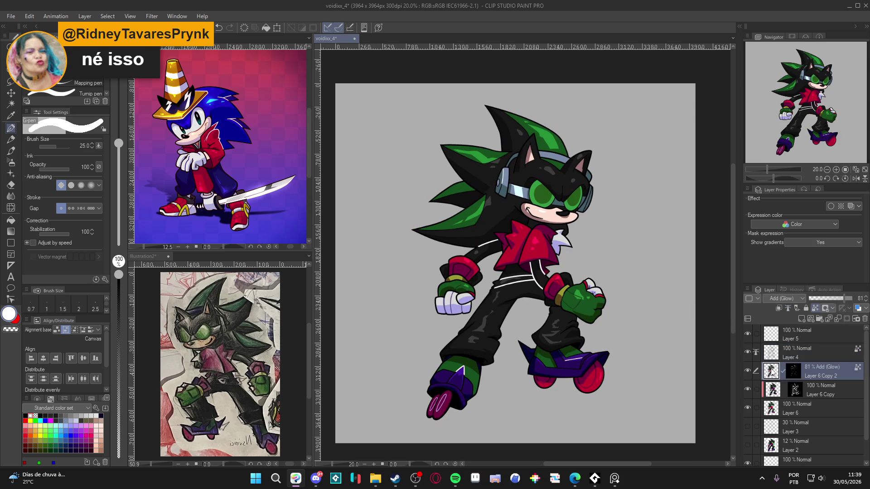
key("ctrl+shift+n")
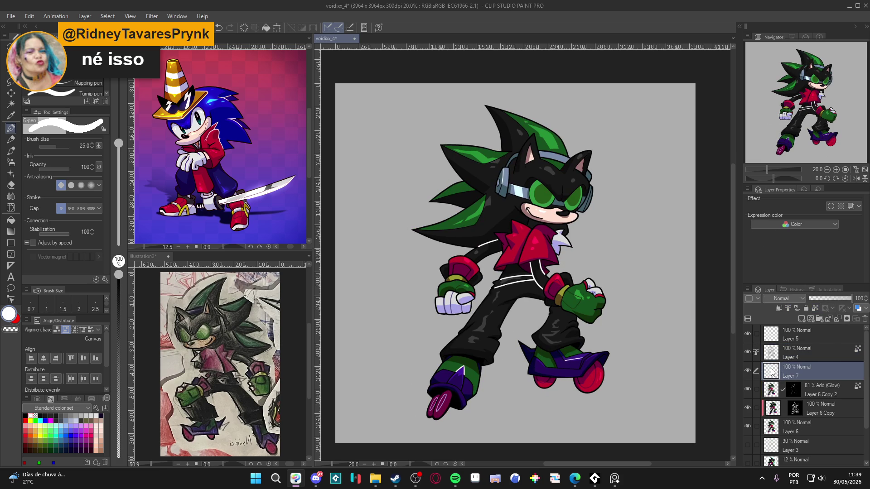
scroll(597, 290, "up", 5)
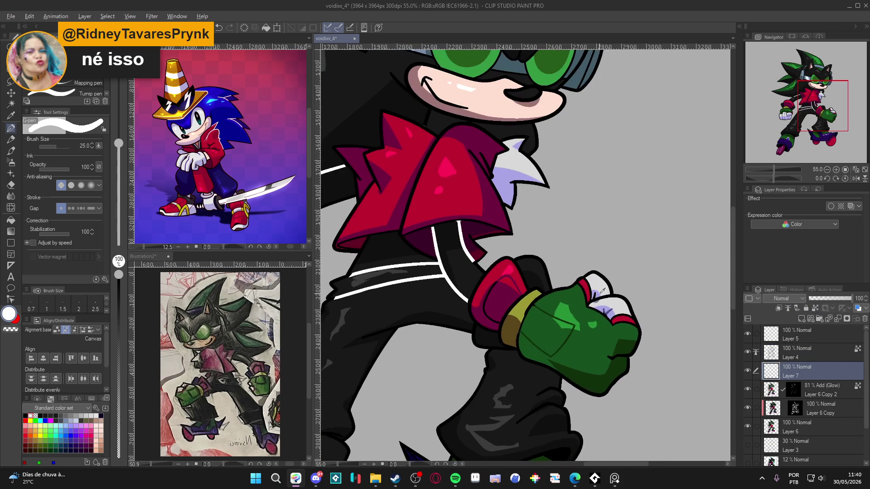
mouse_move(503, 173)
left_mouse_down()
mouse_move(515, 305)
mouse_move(528, 340)
left_mouse_up()
key("bracketleft")
key("bracketleft")
key("bracketleft")
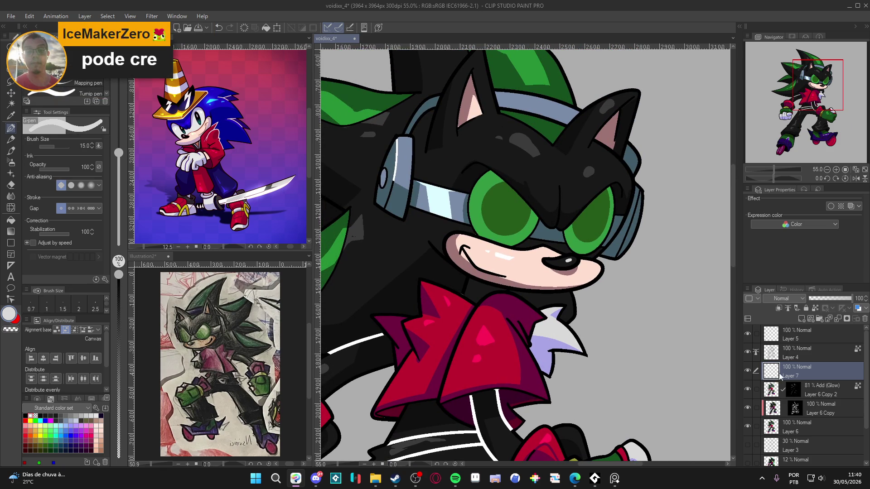
On Layer 4, paint a short brown muzzle line using brown sampled from the Sonic reference.
left_click(753, 350)
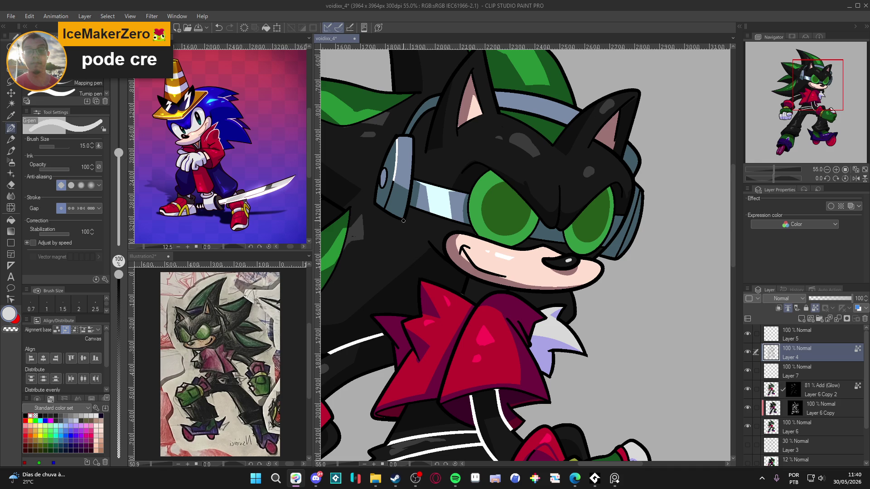
left_click(200, 141)
scroll(233, 116, "up", 5)
scroll(233, 116, "up", 4)
left_click(254, 193, "alt")
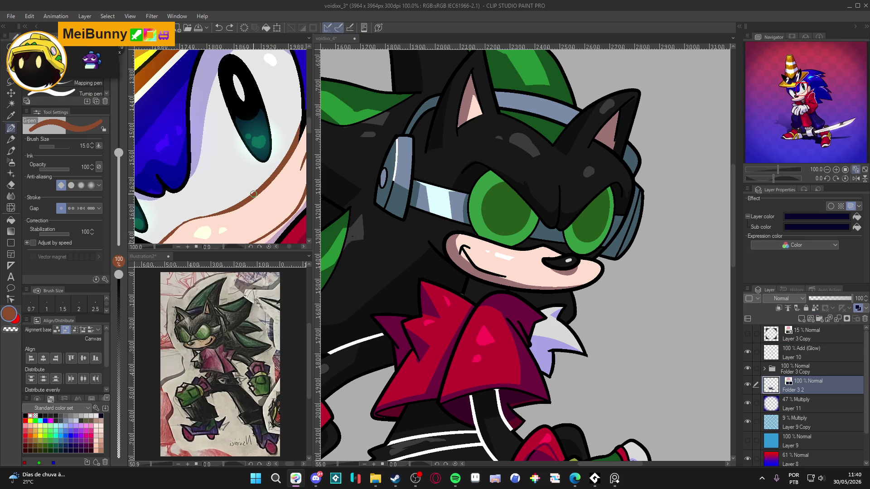
left_click(467, 248)
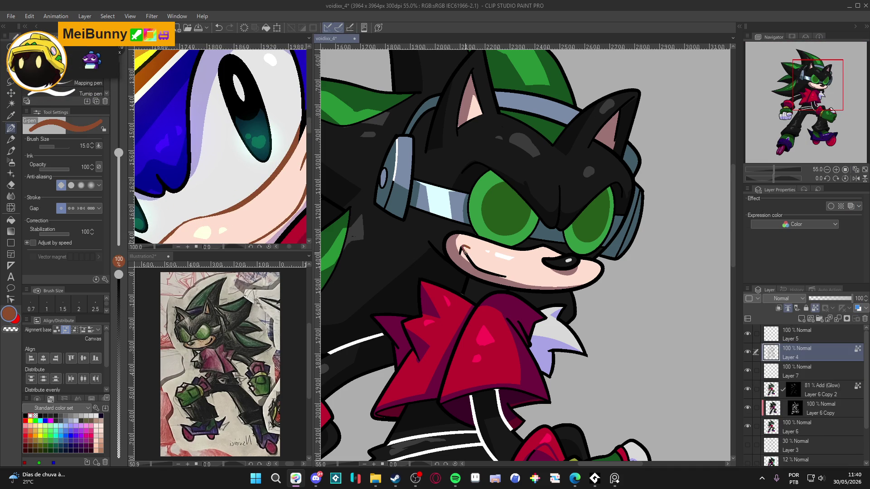
left_click_drag(465, 257, 504, 277)
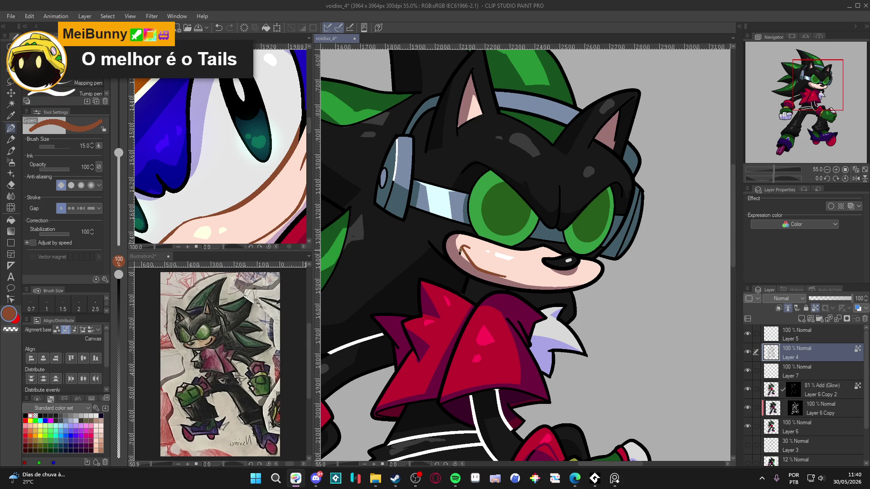
Select the glow layer, check the mirrored canvas, save, and compare the glow on and off.
scroll(471, 249, "down", 5)
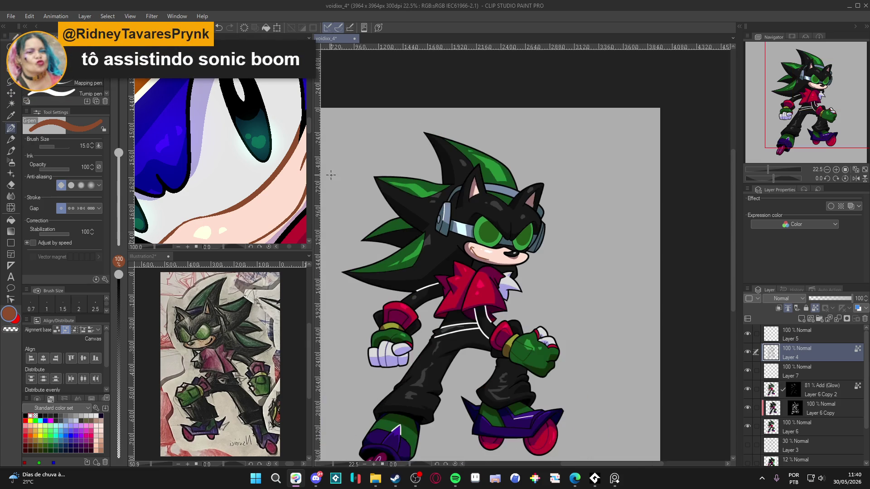
scroll(292, 171, "down", 5)
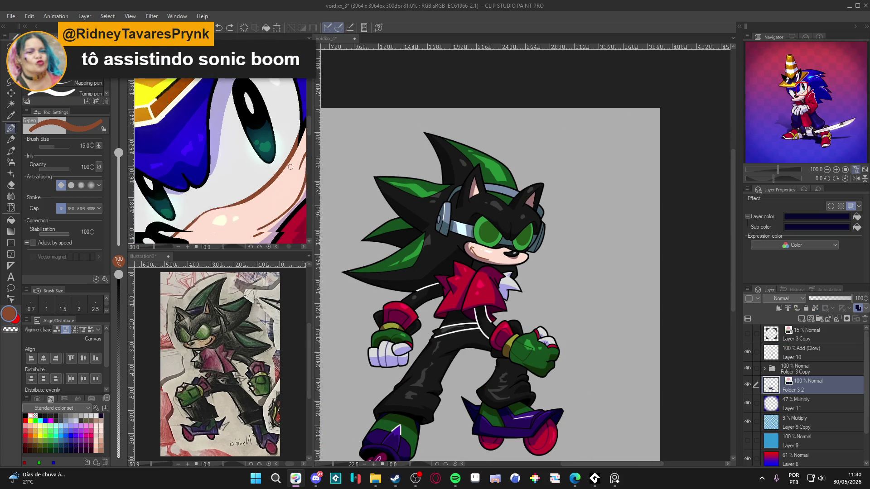
left_click(808, 389)
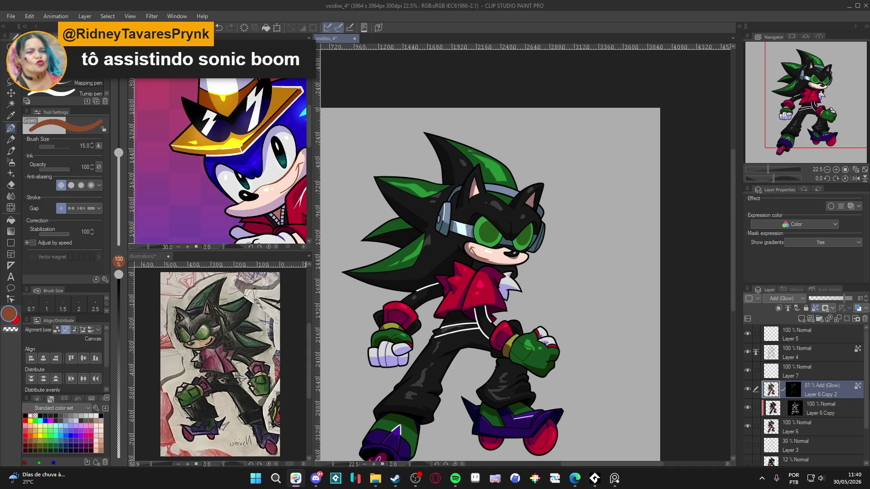
left_click(856, 179)
scroll(537, 275, "up", 5)
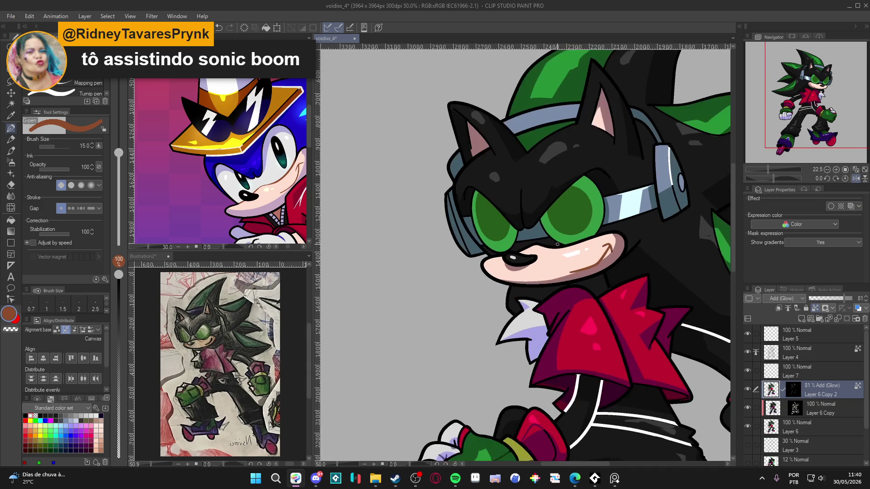
key("ctrl+s")
scroll(538, 275, "down", 1)
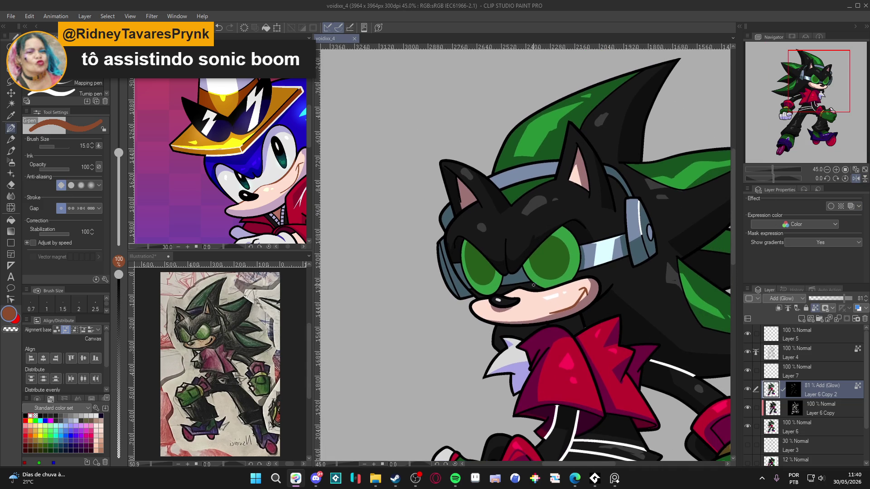
left_click(746, 388)
left_click(747, 388)
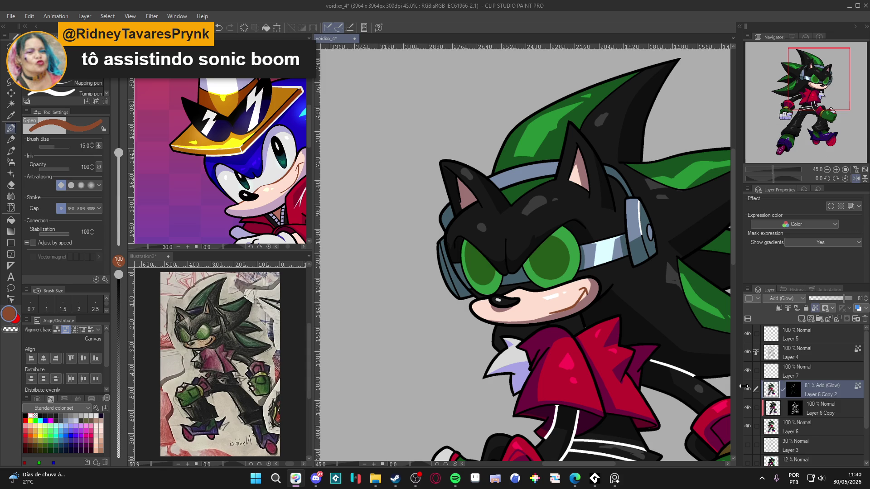
Create another new layer for painting with the soft airbrush.
key("ctrl+shift+n")
key("b")
key("b")
scroll(569, 257, "up", 1)
Eyedrop the eye green, save, and try Add (Glow) on Layer 8 before reverting to Normal.
left_click(568, 256, "alt")
key("bracketleft")
key("bracketleft")
key("bracketleft")
key("bracketleft")
scroll(520, 344, "up", 1)
key("ctrl+s")
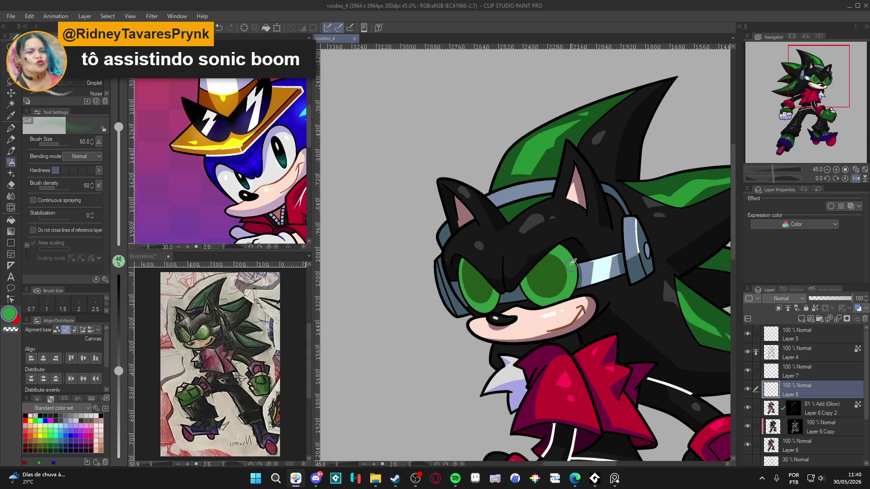
left_click(791, 297)
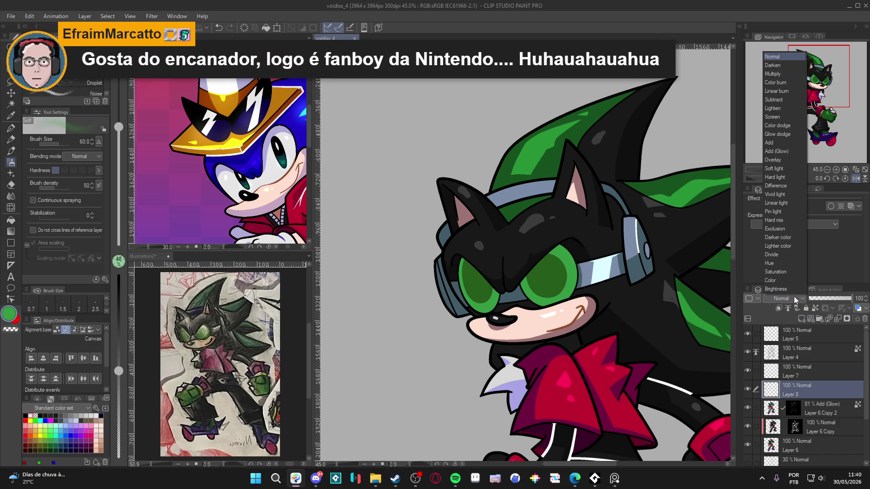
left_click(784, 152)
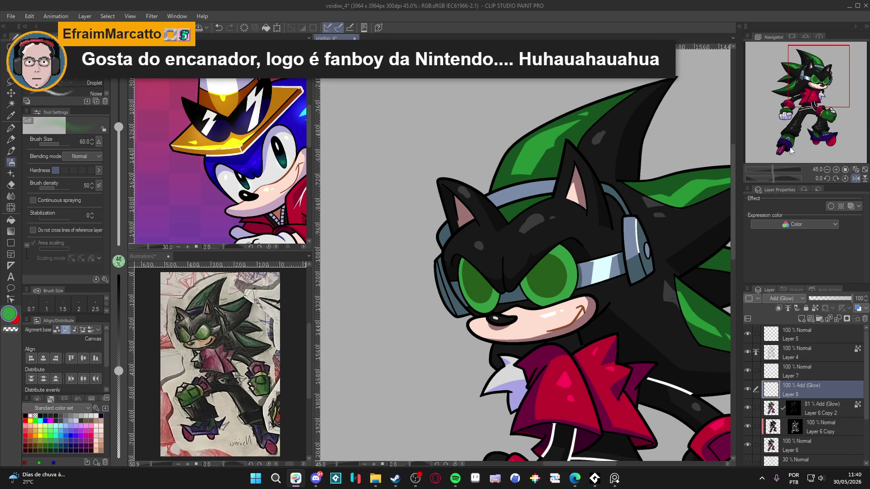
left_click(787, 297)
left_click(772, 58)
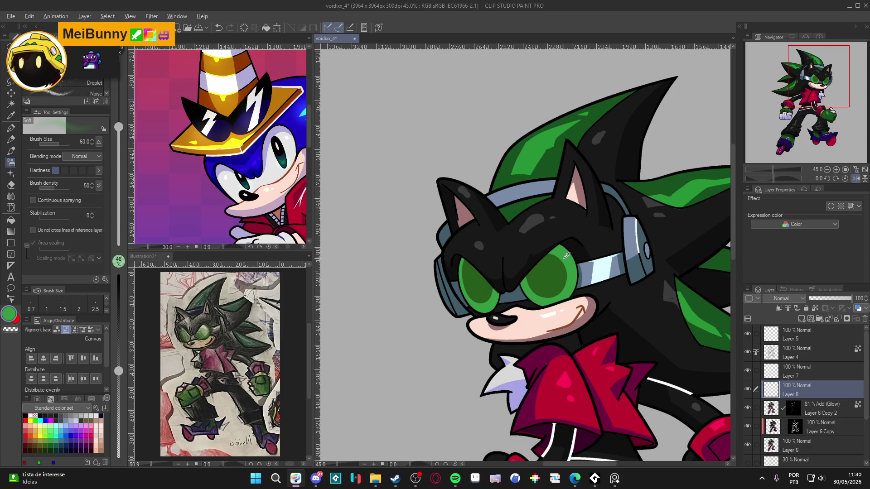
Shift the green's hue toward yellow in Color settings for a bright green (35B92D).
left_click(10, 314)
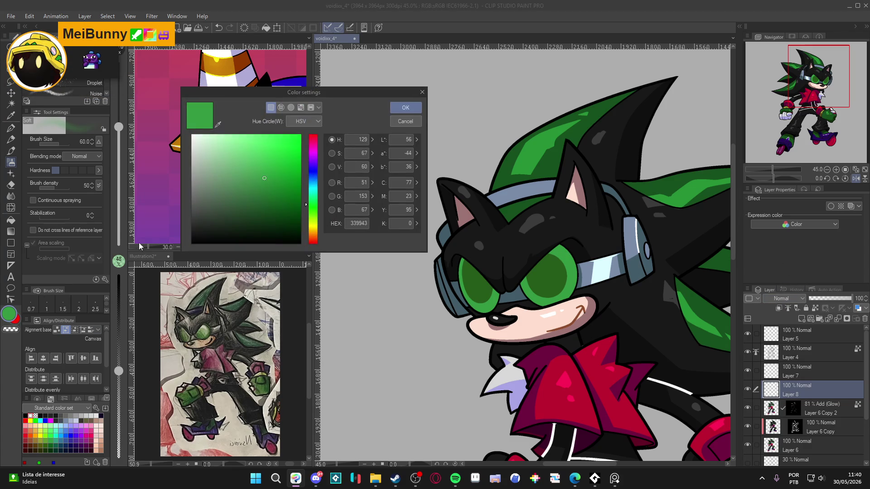
left_click(274, 164)
left_click(306, 210)
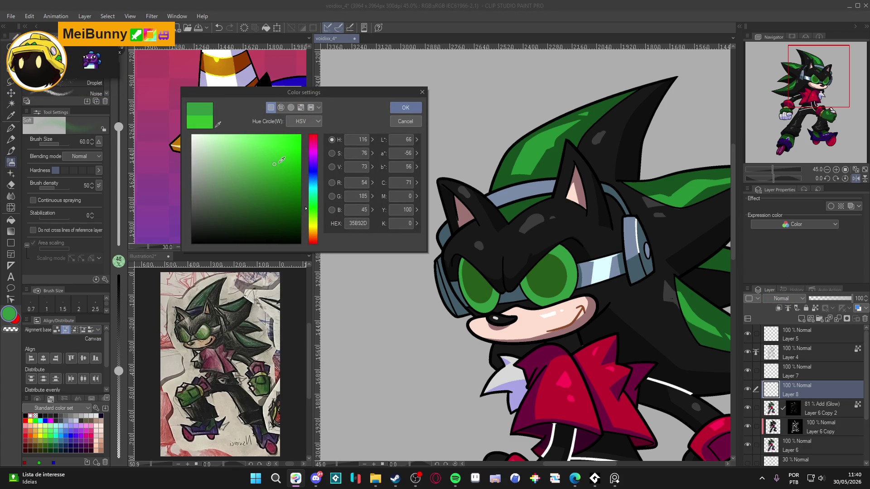
left_click(405, 107)
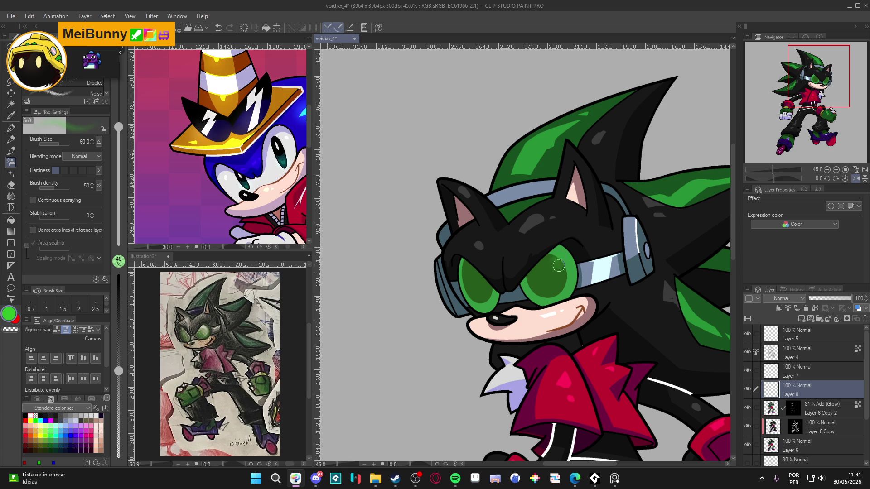
Paint bright green highlights on the right eye with the pen at sizes 40 and 25.
key("p")
key("bracketright")
key("bracketright")
key("bracketright")
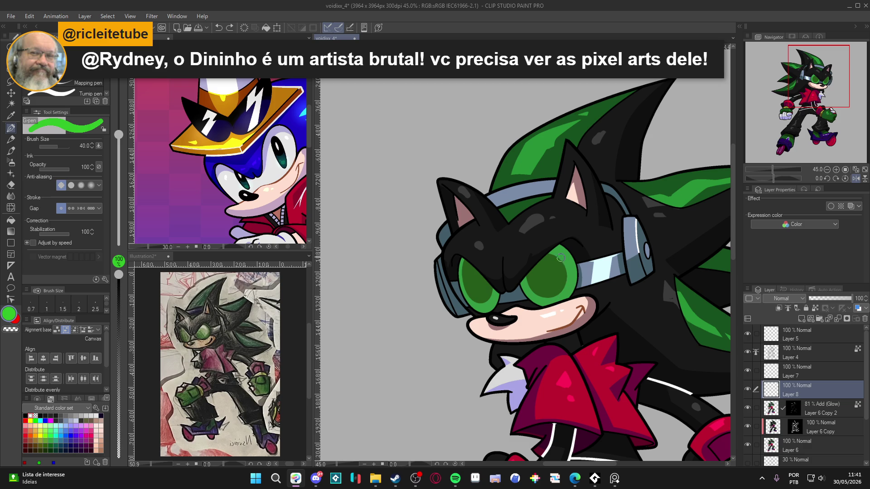
left_click_drag(556, 257, 561, 262)
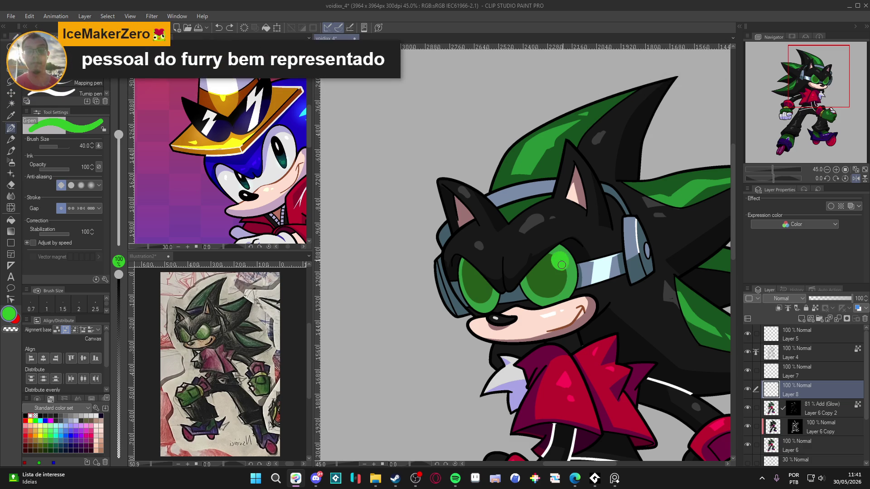
key("bracketleft")
key("bracketleft")
left_click_drag(567, 276, 562, 289)
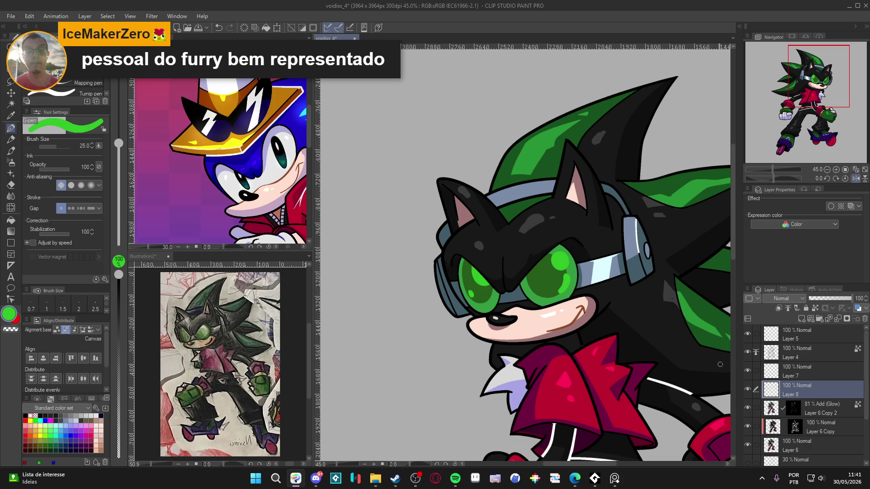
On Layer 6, add a dark green stroke to the eye's lower right, sampled from the eye.
left_click_drag(661, 354, 655, 353)
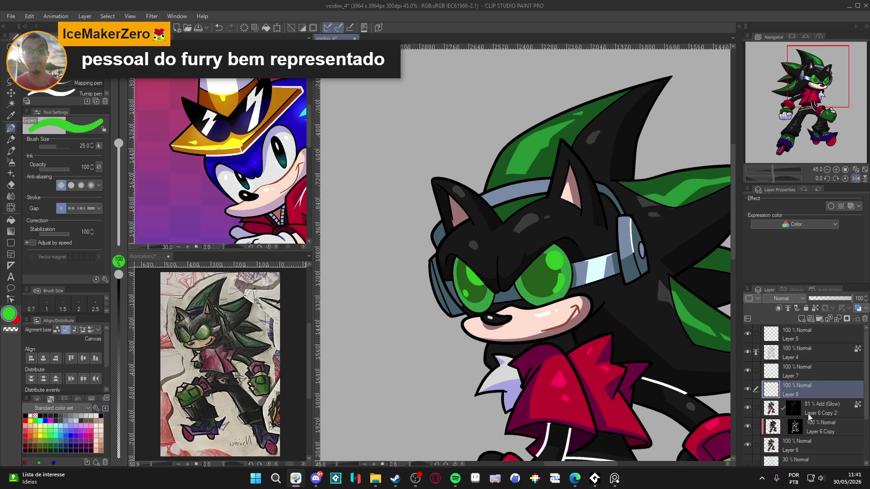
left_click(775, 410)
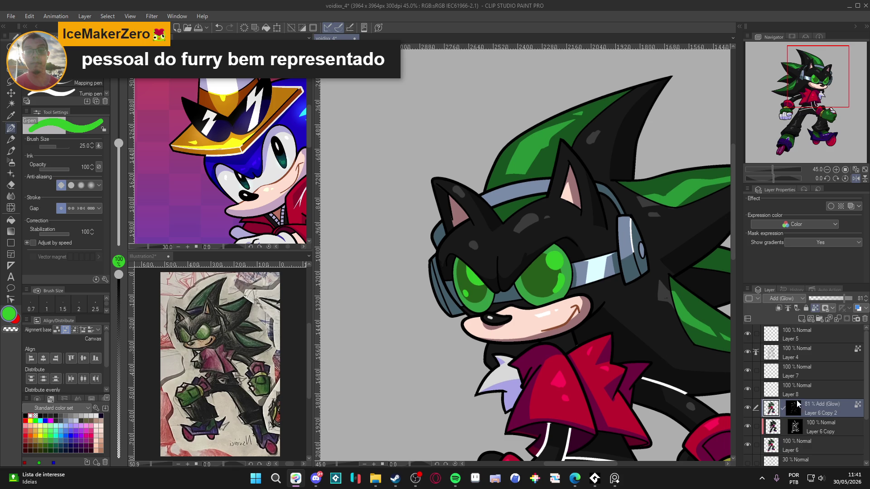
scroll(862, 380, "down", 1)
left_click(807, 420)
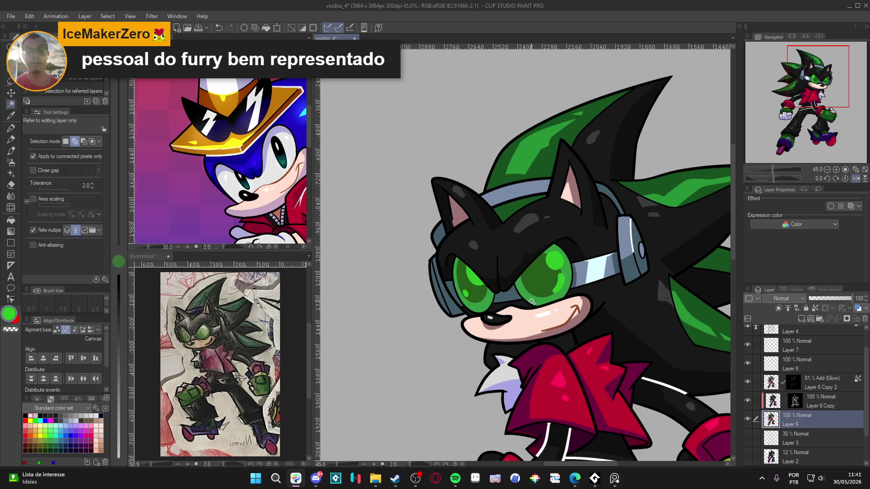
left_click(545, 290, "alt")
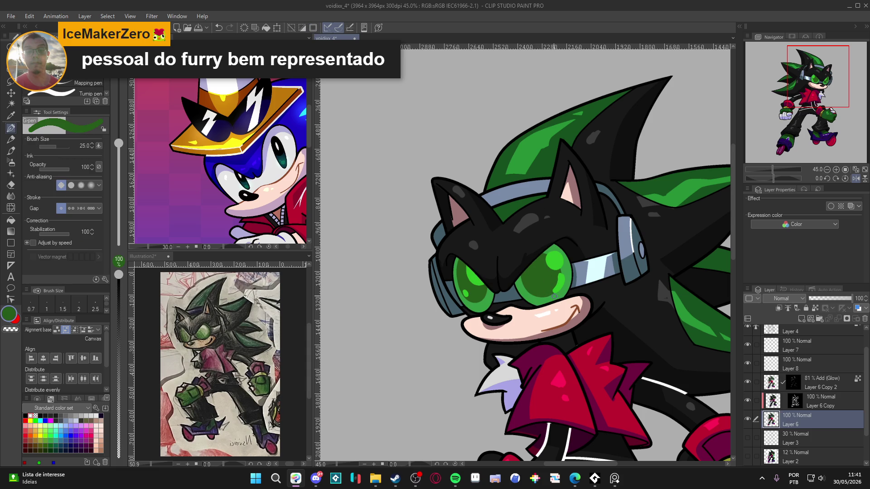
mouse_move(554, 296)
left_mouse_down()
mouse_move(567, 290)
mouse_move(558, 293)
left_mouse_up()
Try a fill inside the eye and undo it, then resample the left eye's bright green for airbrushing.
key("g")
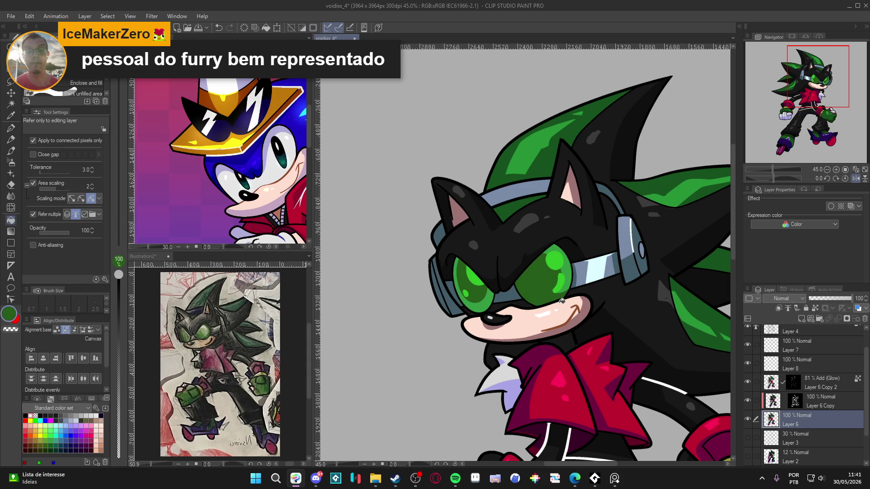
key("p")
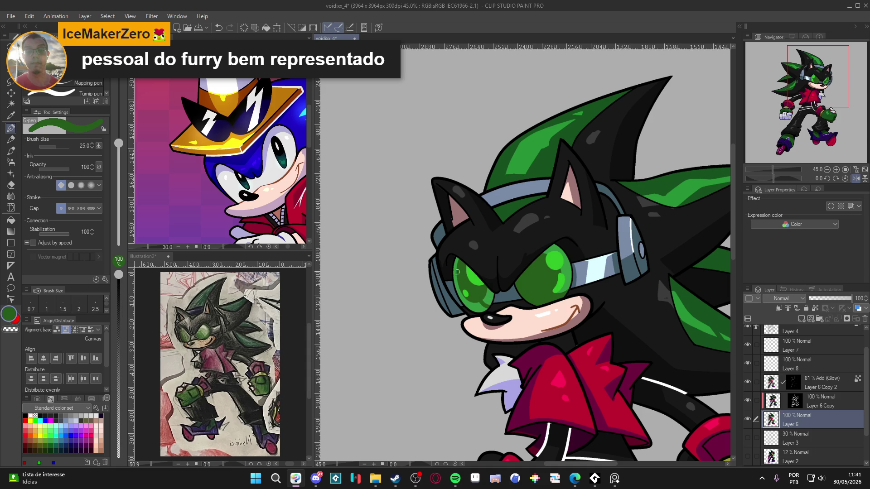
key("g")
left_click(476, 299)
key("ctrl+z")
key("p")
key("g")
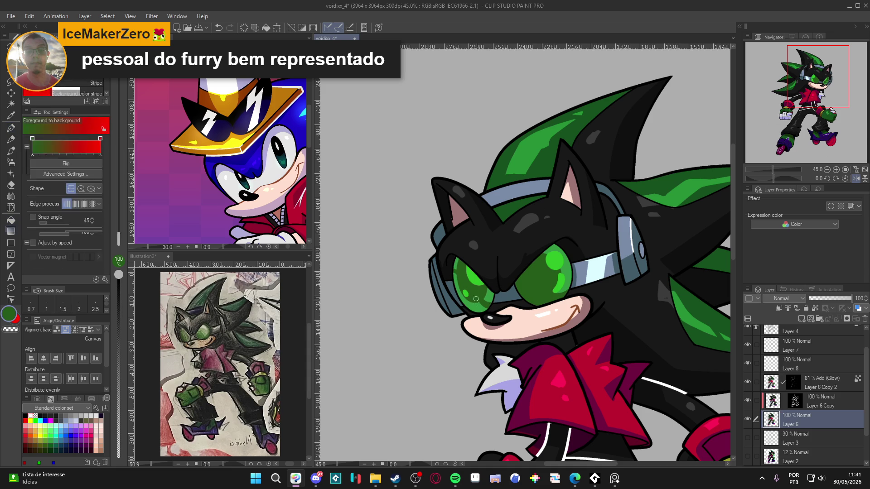
key("p")
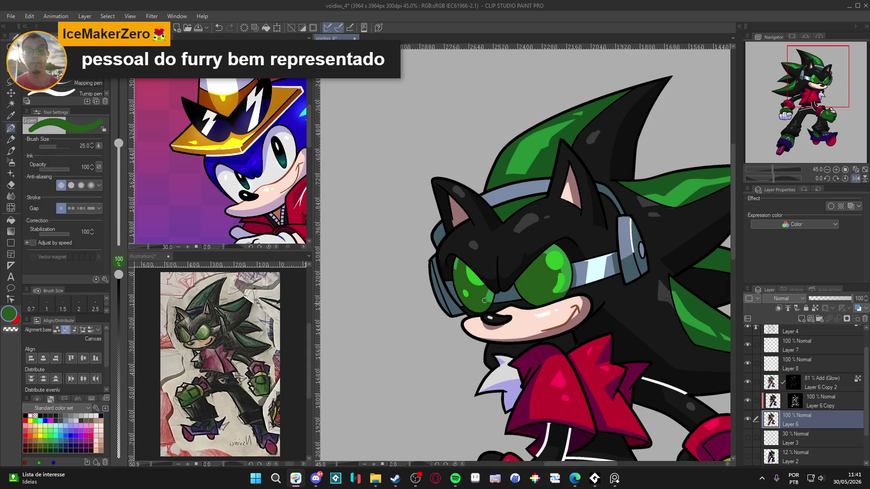
left_click(494, 295, "alt")
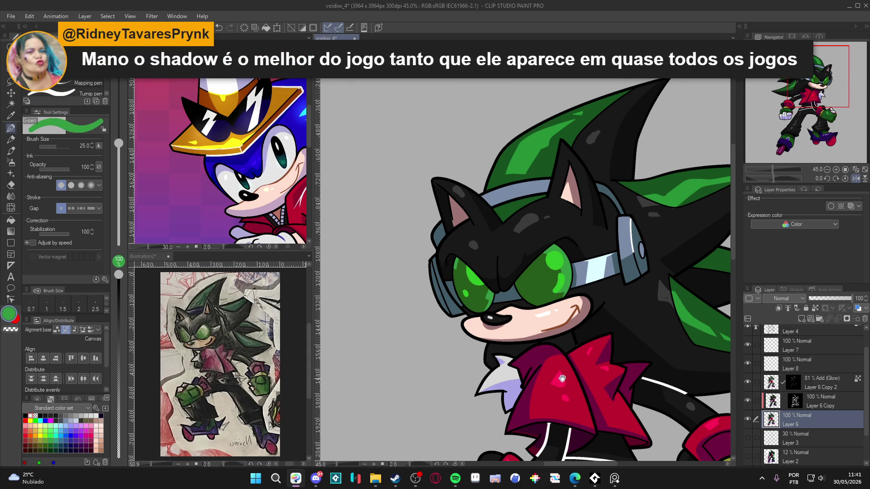
left_click_drag(563, 378, 559, 386)
key("b")
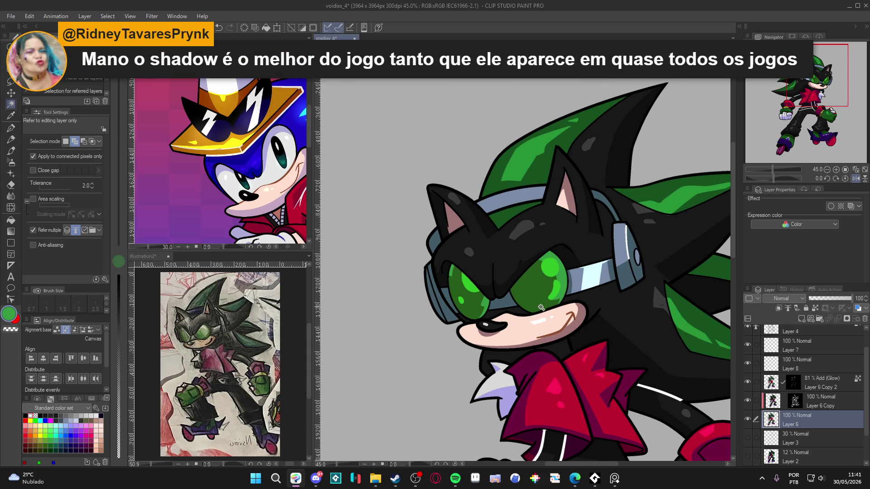
key("b")
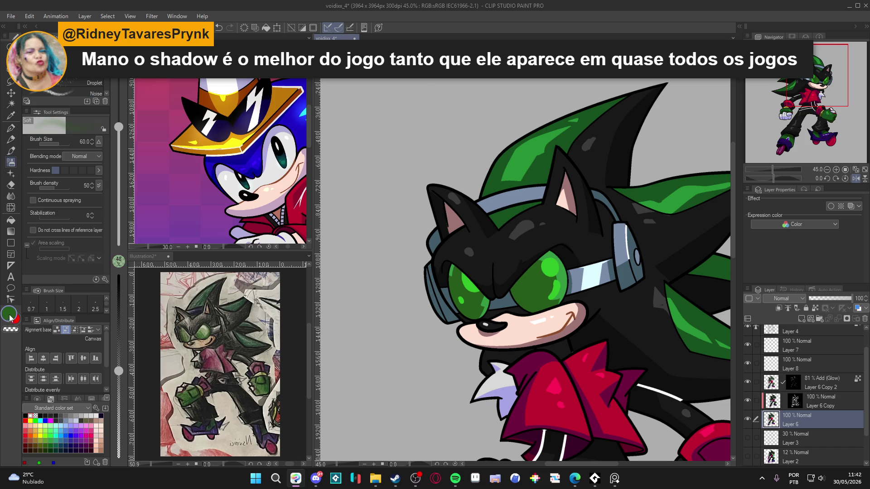
Adjust the drawing colour's green saturation, brightness and hue in Color settings.
double_click(9, 313)
left_click(276, 217)
left_click_drag(306, 212, 308, 204)
left_click(412, 107)
Enlarge the airbrush to 170, select Layer 4, and switch to the pen.
key("bracketright")
key("bracketright")
key("bracketright")
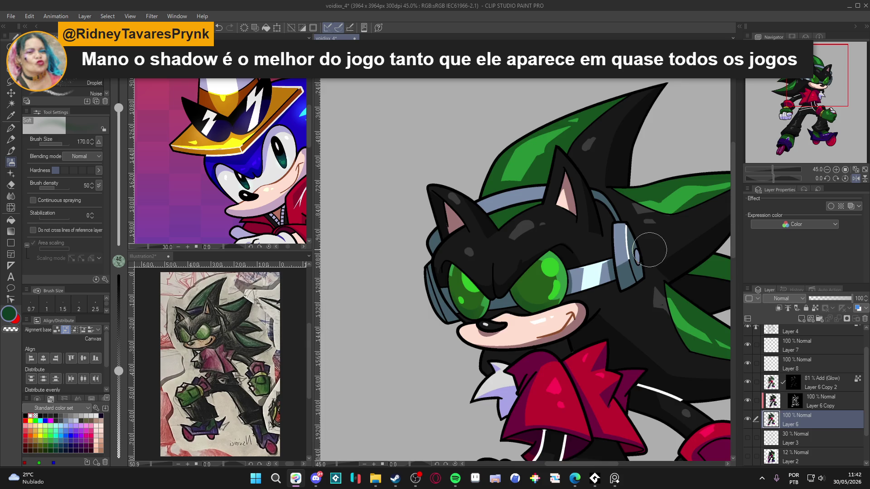
scroll(650, 254, "down", 2)
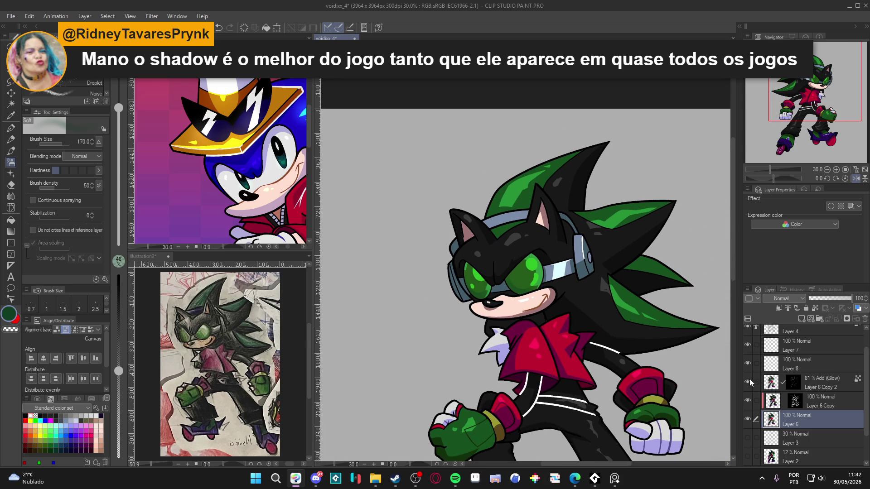
scroll(776, 349, "up", 1)
left_click(804, 355)
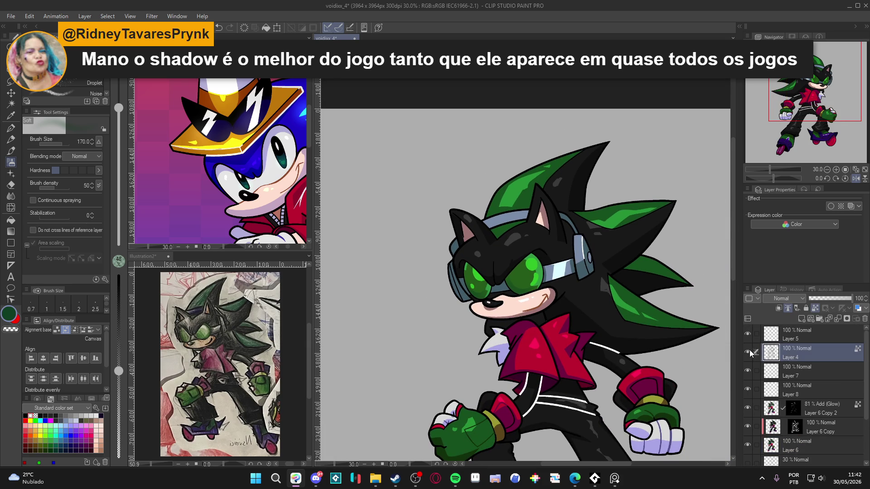
scroll(541, 289, "up", 3)
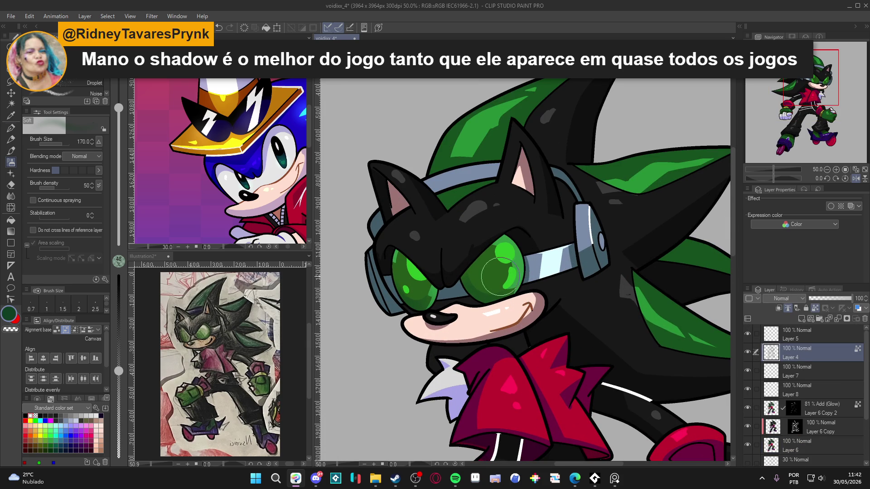
key("p")
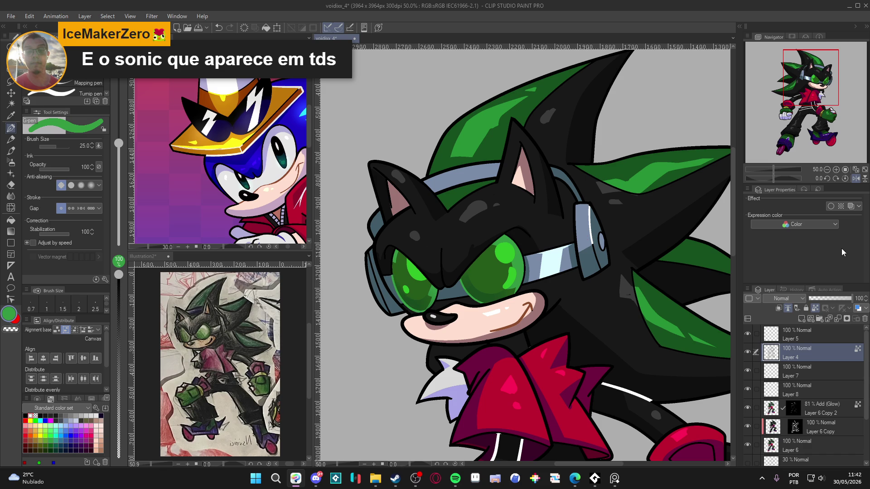
scroll(604, 283, "down", 1)
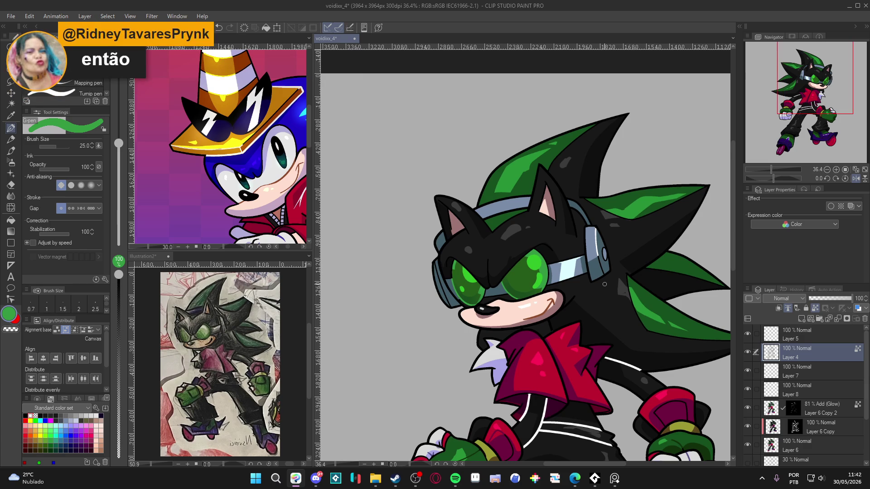
Adjust the view and save the black hedgehog drawing.
scroll(594, 302, "down", 1)
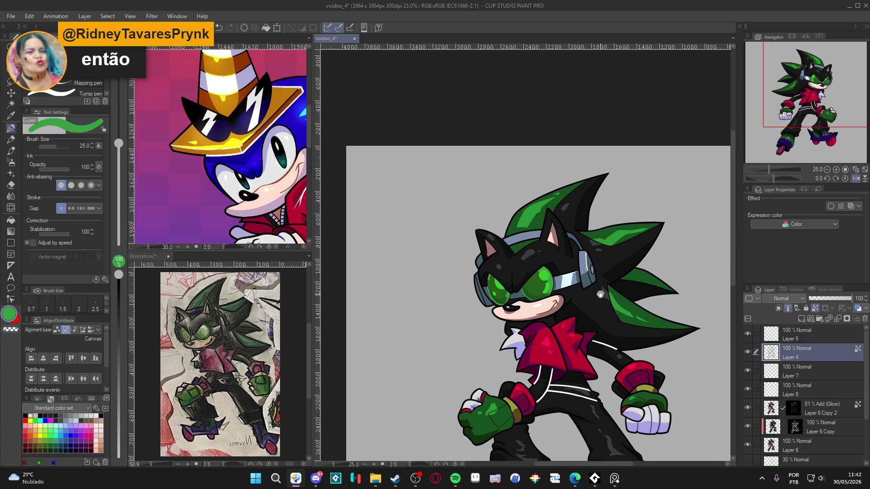
left_click_drag(594, 302, 582, 302)
key("ctrl+s")
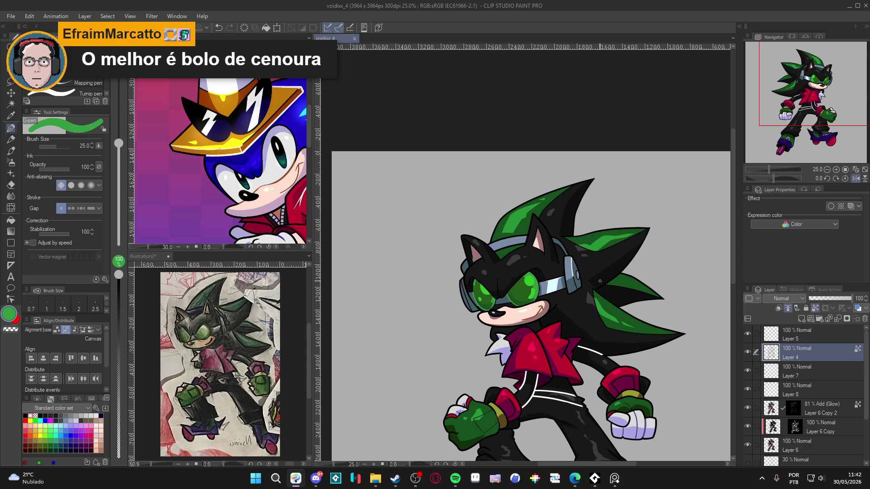
scroll(575, 252, "down", 3)
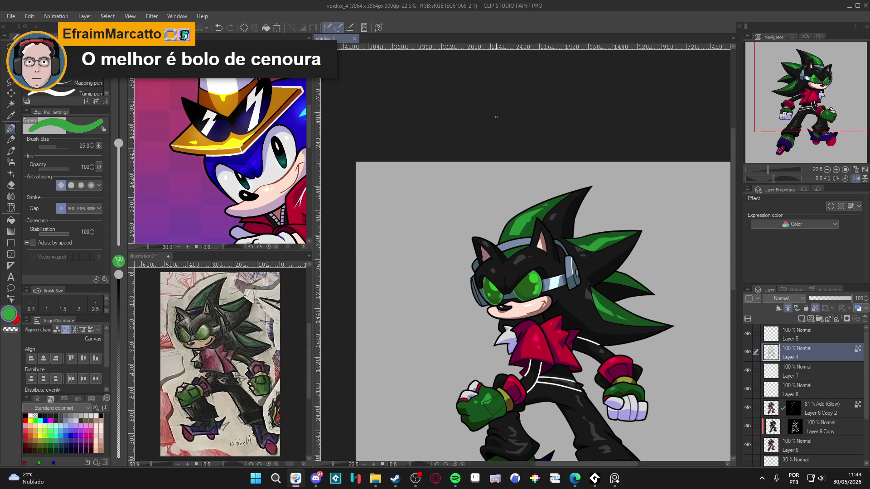
scroll(536, 283, "up", 1)
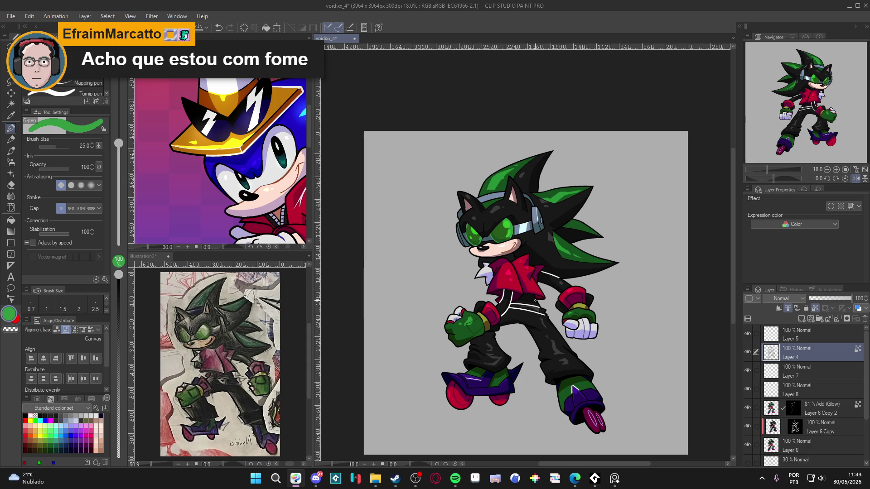
left_click_drag(490, 323, 508, 312)
key("ctrl+s")
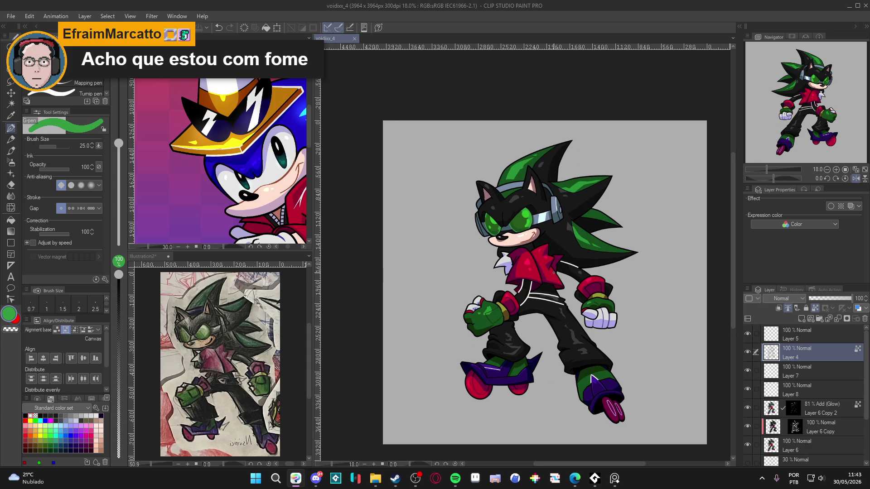
Pan and zoom around the drawing to review it from different positions.
scroll(575, 306, "up", 1)
left_click_drag(575, 306, 562, 303)
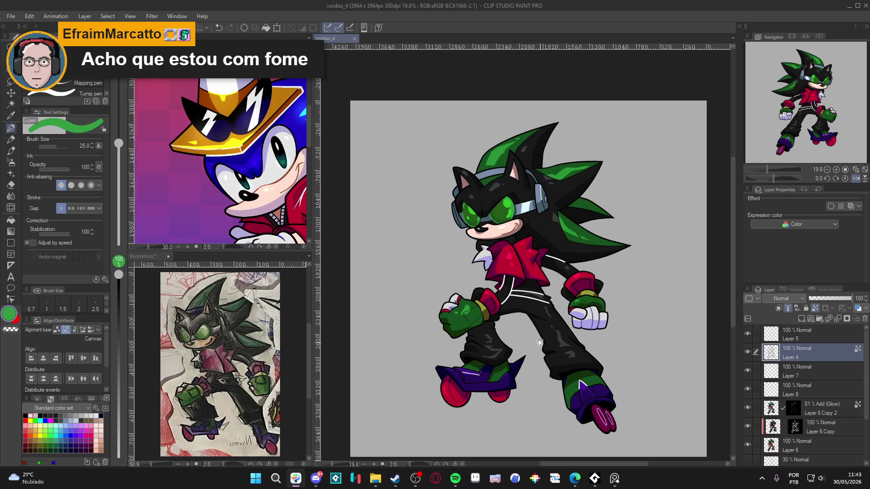
left_click_drag(541, 343, 535, 311)
left_click_drag(537, 351, 541, 359)
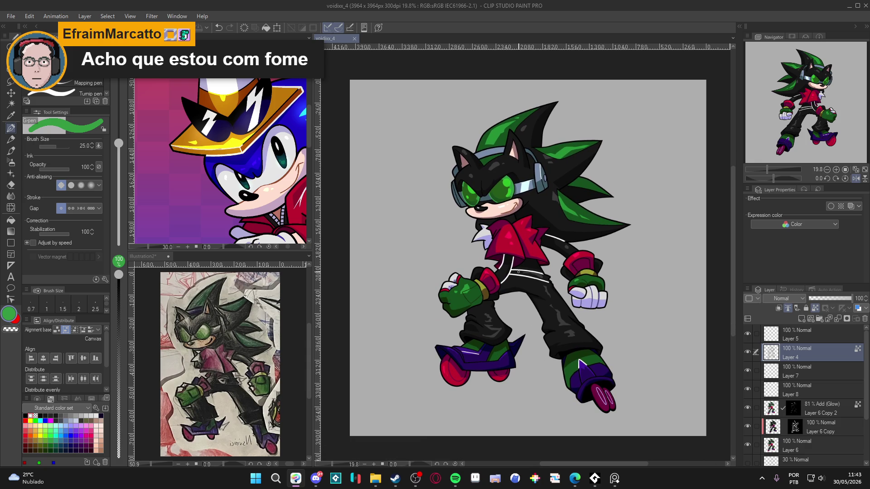
scroll(579, 361, "up", 1)
scroll(578, 361, "down", 1)
left_click_drag(579, 361, 588, 379)
left_click_drag(489, 261, 471, 244)
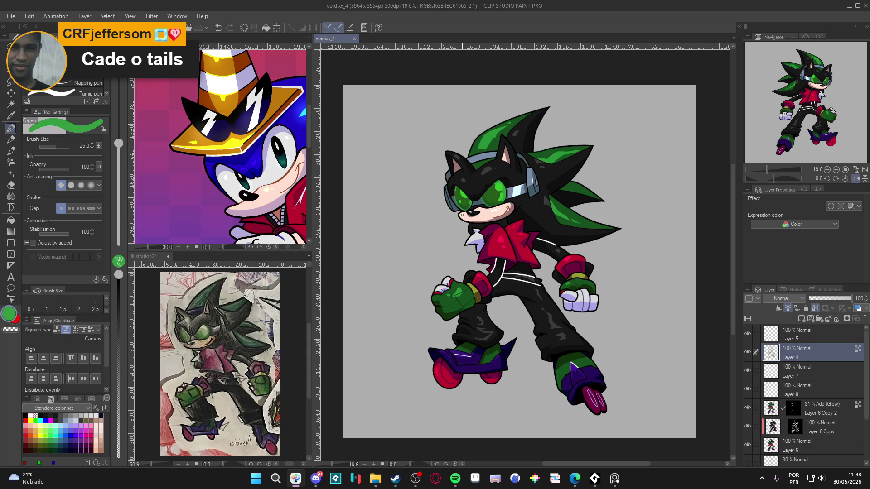
mouse_move(482, 251)
left_mouse_down()
mouse_move(458, 241)
mouse_move(466, 247)
left_mouse_up()
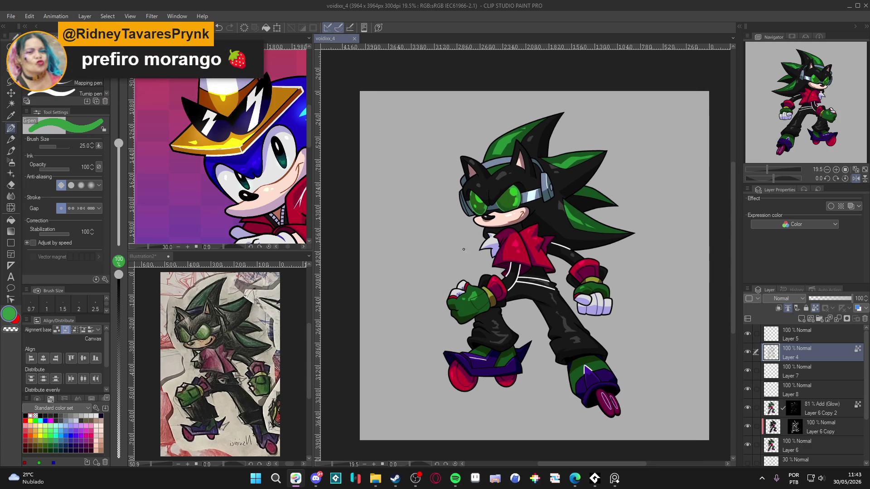
Make the blue hedgehog illustration voidxx_3 active and view its full body.
left_click(276, 208)
scroll(276, 208, "down", 2)
scroll(238, 168, "down", 3)
mouse_move(252, 179)
left_mouse_down()
mouse_move(239, 167)
mouse_move(250, 167)
left_mouse_up()
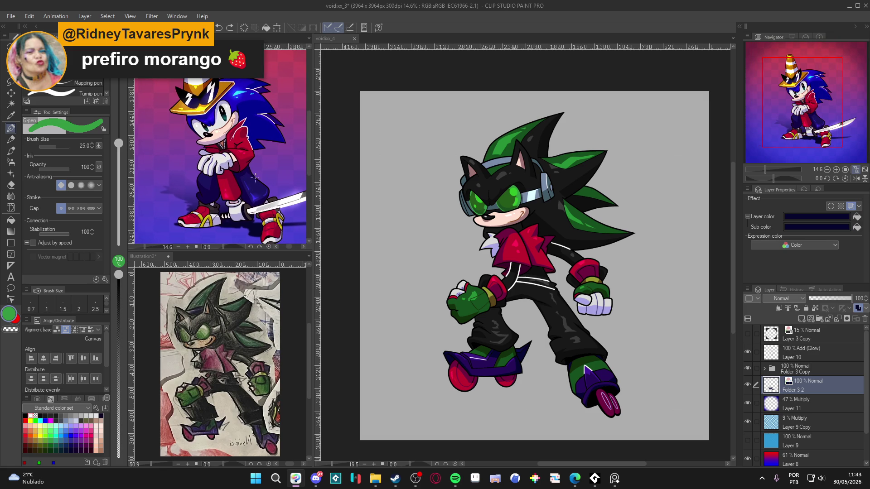
left_click(512, 222)
scroll(486, 307, "up", 1)
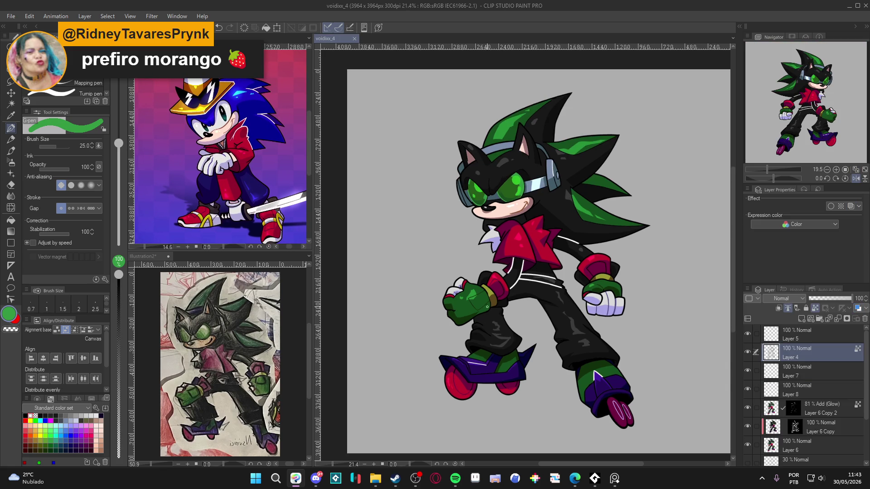
scroll(453, 294, "down", 1)
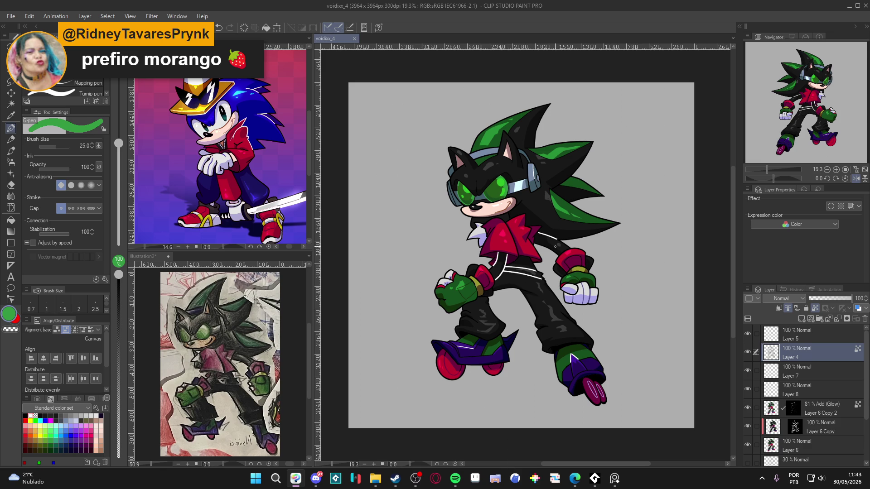
left_click(287, 185)
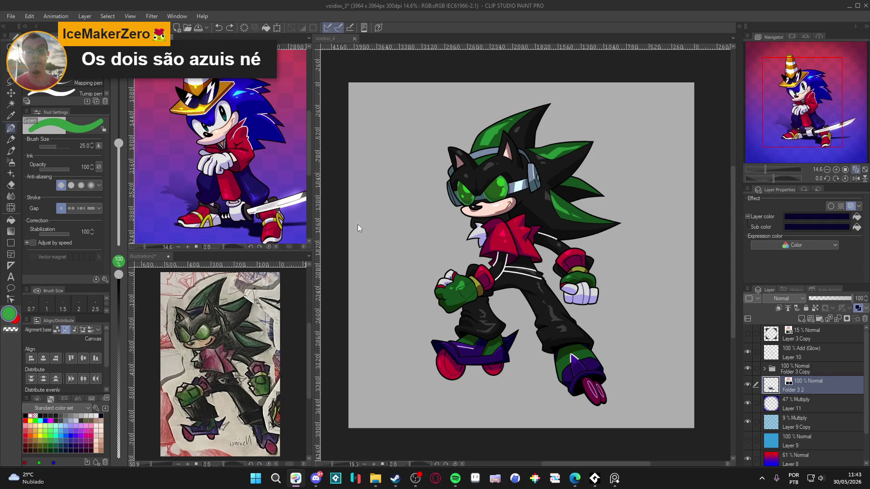
left_click(450, 444)
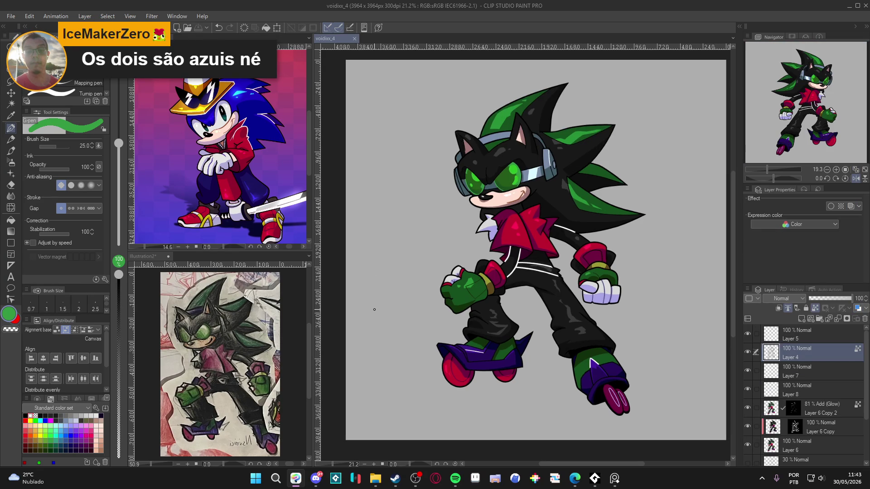
mouse_move(380, 314)
left_mouse_down()
mouse_move(418, 301)
mouse_move(403, 298)
left_mouse_up()
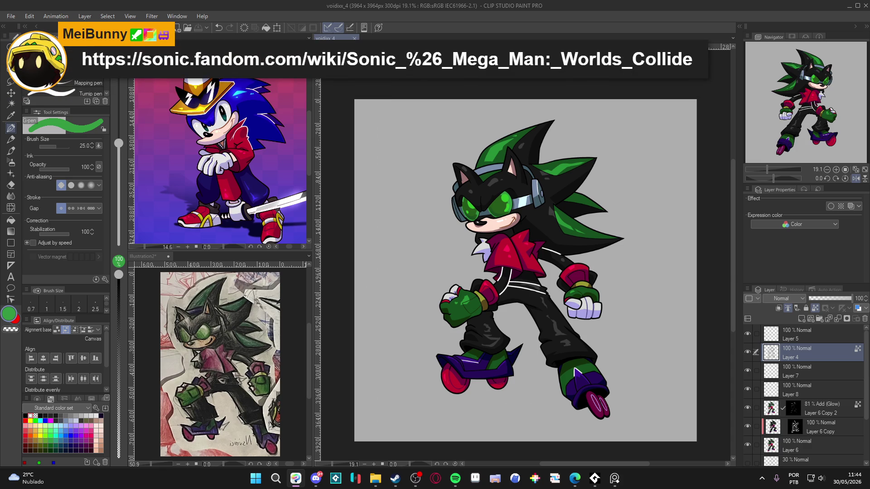
scroll(472, 222, "up", 1)
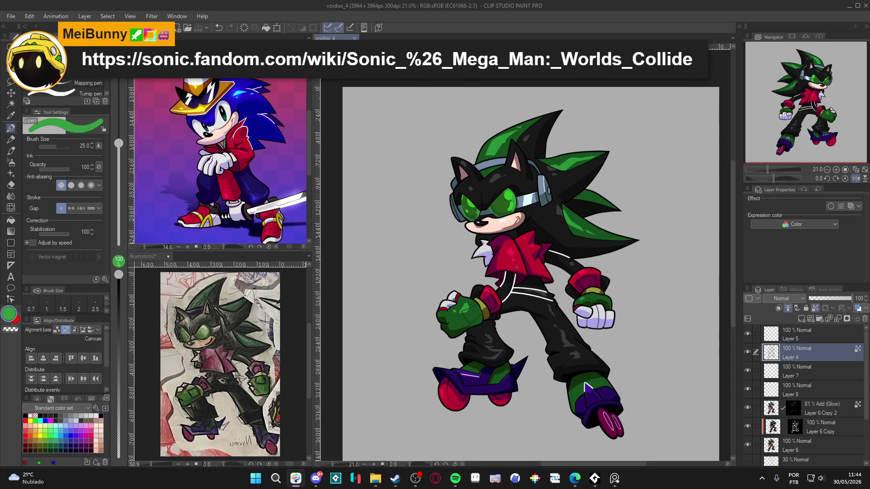
scroll(516, 263, "right", 1)
scroll(463, 245, "down", 1)
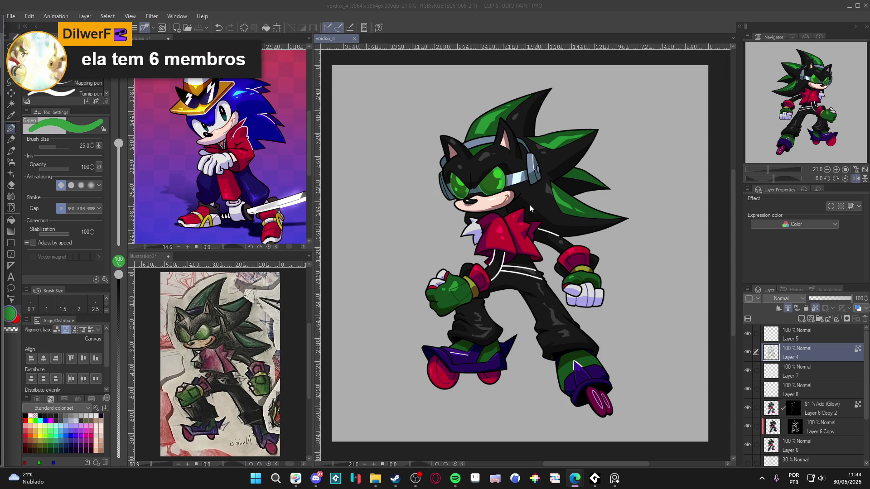
left_click(290, 150)
scroll(290, 149, "down", 3)
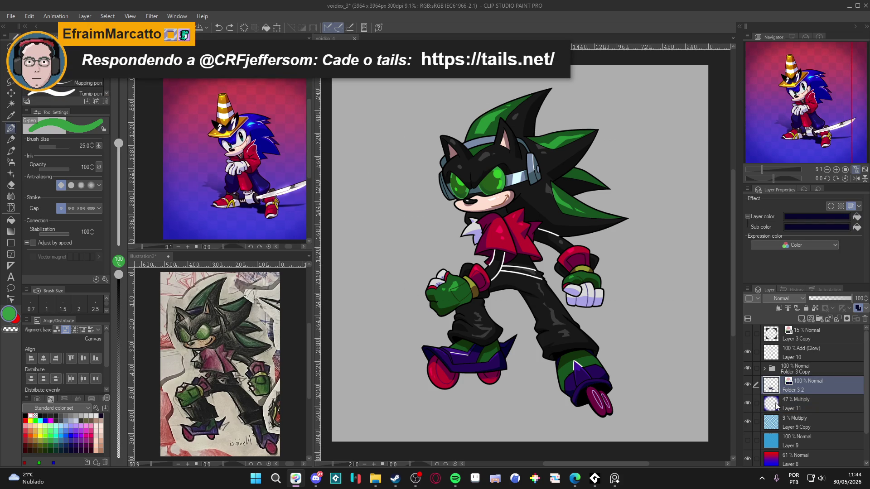
left_click(787, 405)
Add Layer 9 Copy to the picked layers and paste the vignette layers above Layer 1 in voidxx_4.
left_click(793, 428, "ctrl")
left_click(654, 353)
scroll(798, 414, "down", 3)
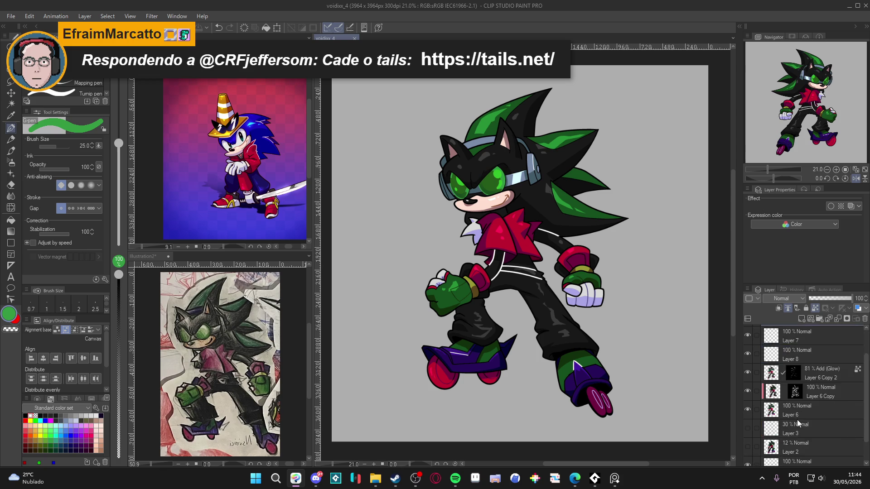
left_click(819, 433)
key("ctrl+v")
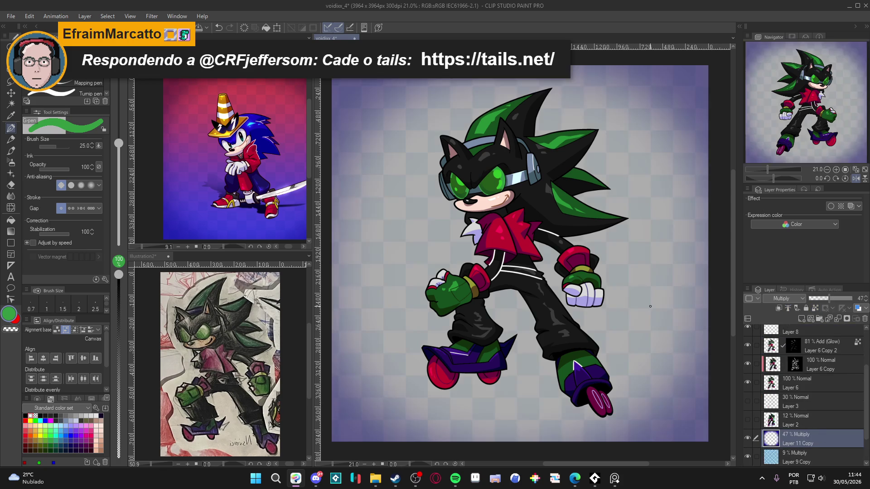
Select Layer 1 in the black hedgehog drawing, take the Fill tool, and save.
scroll(553, 335, "down", 2)
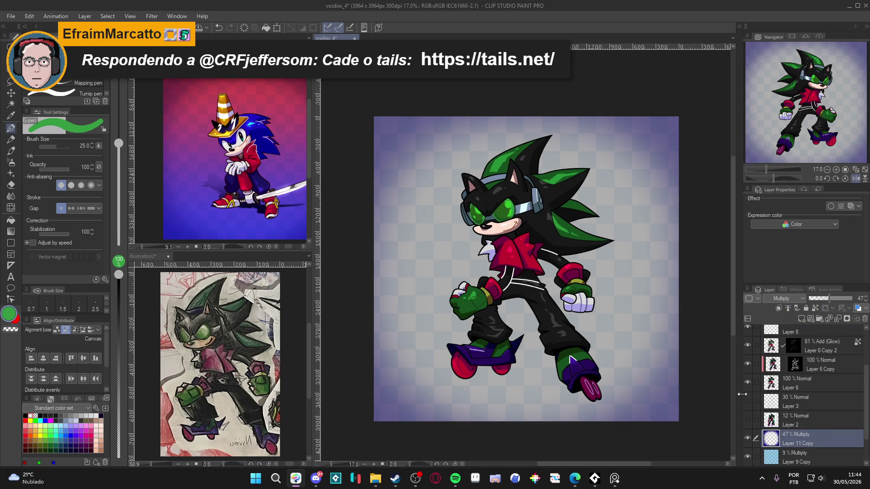
scroll(799, 442, "down", 1)
left_click(798, 428)
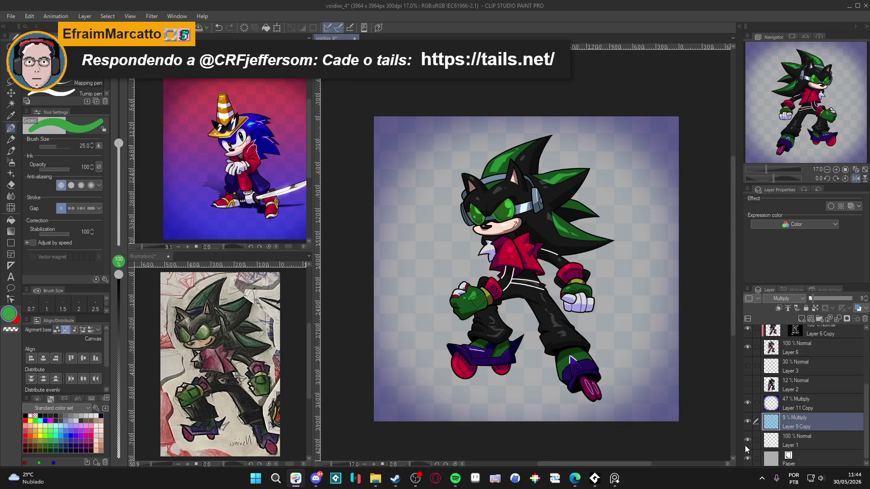
left_click(797, 445)
key("g")
scroll(459, 310, "up", 1)
key("ctrl+s")
Eyedrop the glove's dark green and the shoe's dark purple as drawing colours.
left_click(450, 307, "alt")
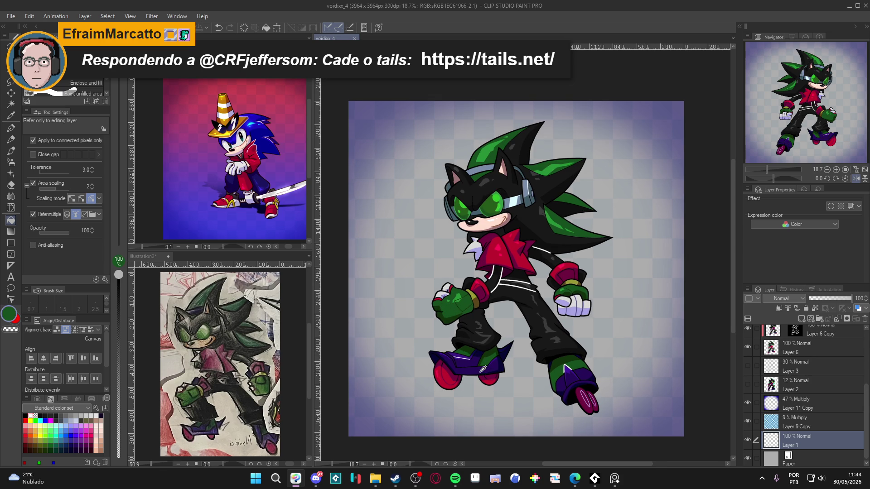
key("x")
left_click(458, 371, "alt")
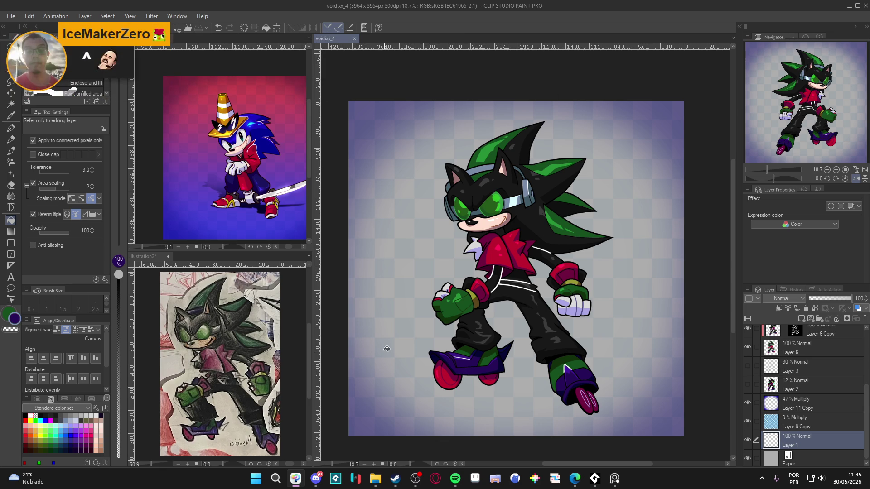